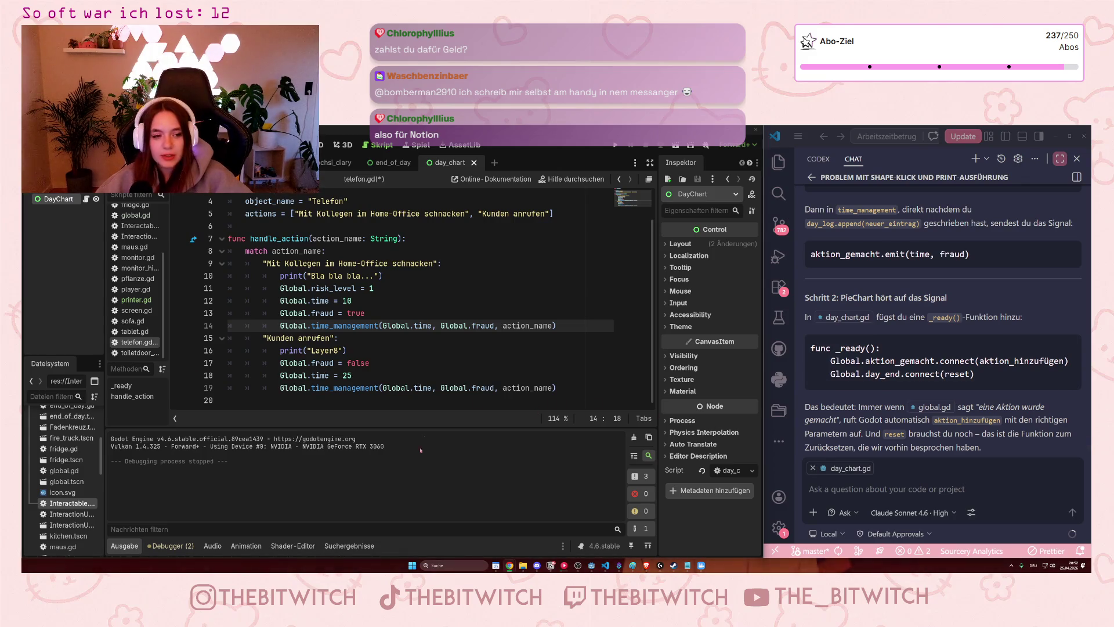
Open the day_chart.gd script from the script list.
scroll(827, 422, down, 1)
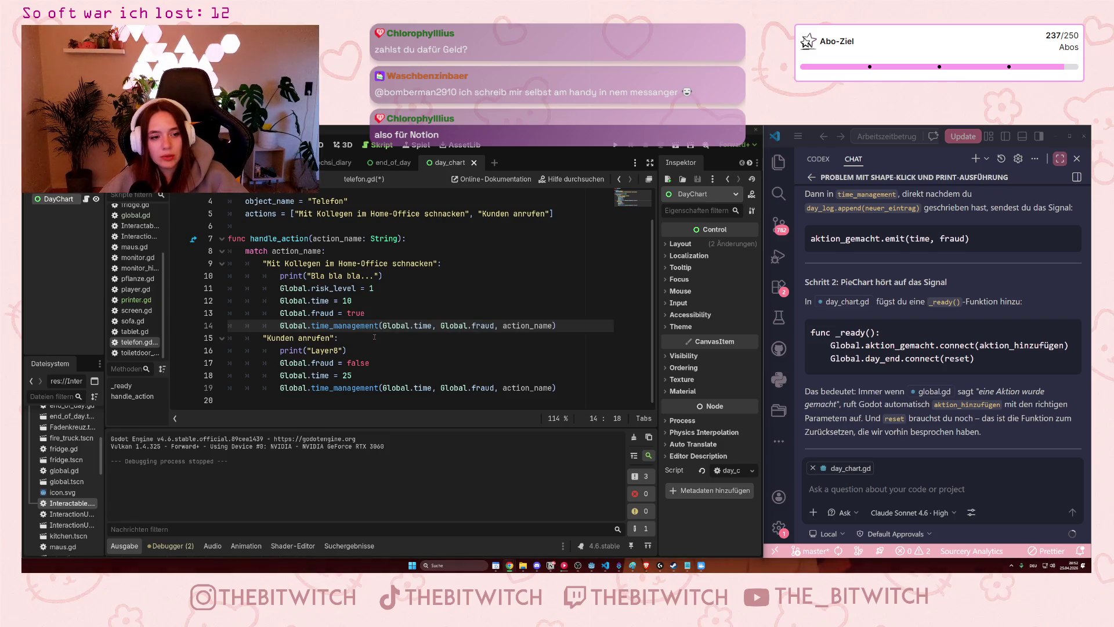
click(376, 337)
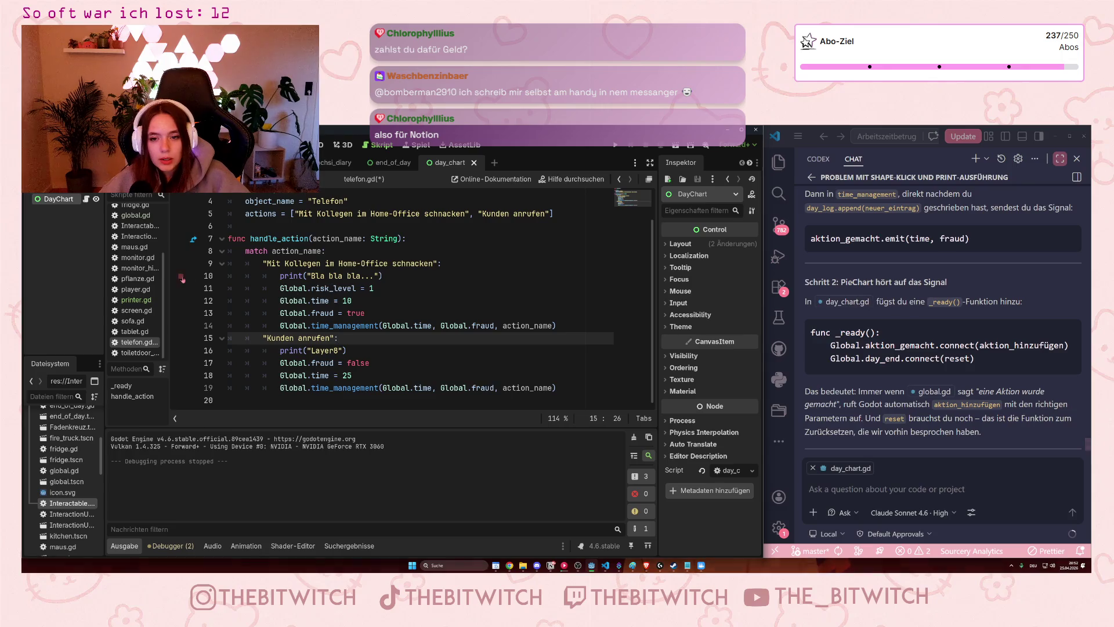
scroll(135, 259, up, 3)
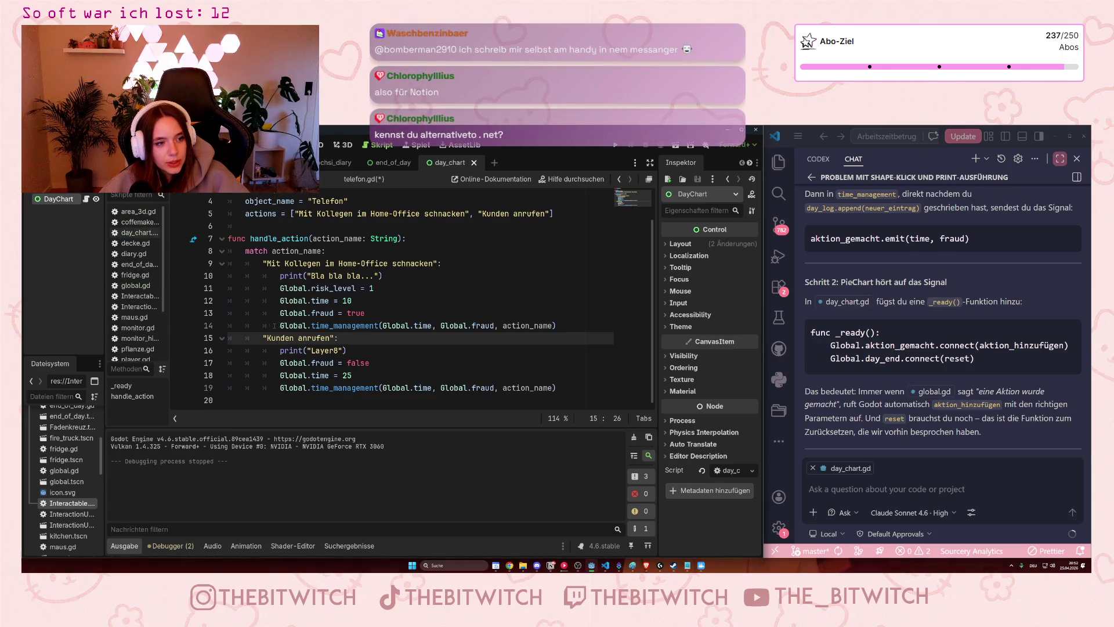
click(134, 234)
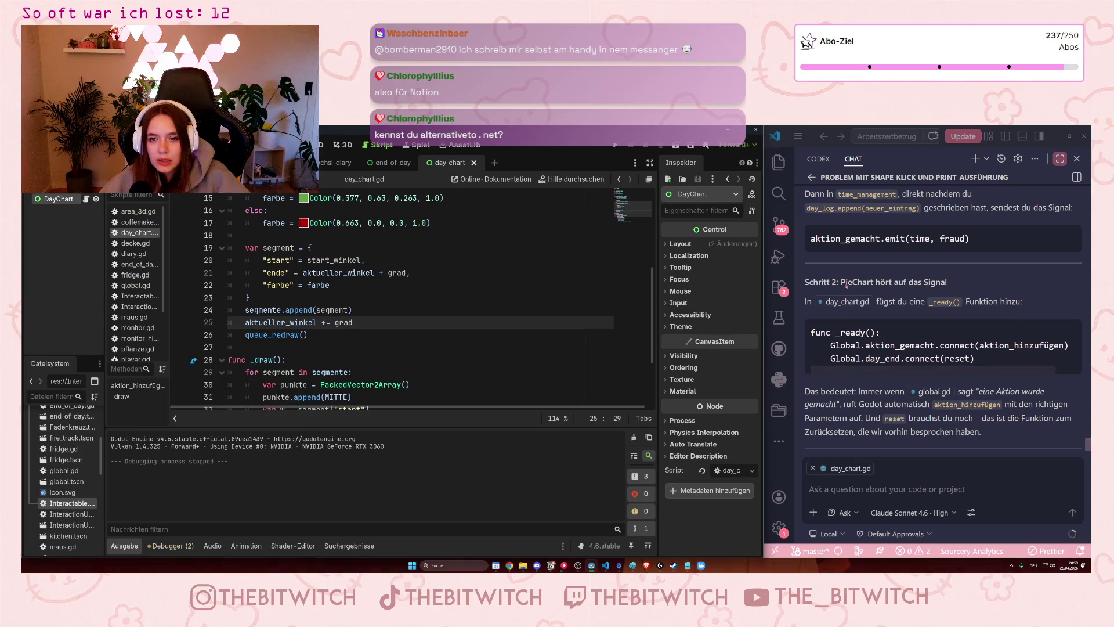
scroll(338, 309, down, 1)
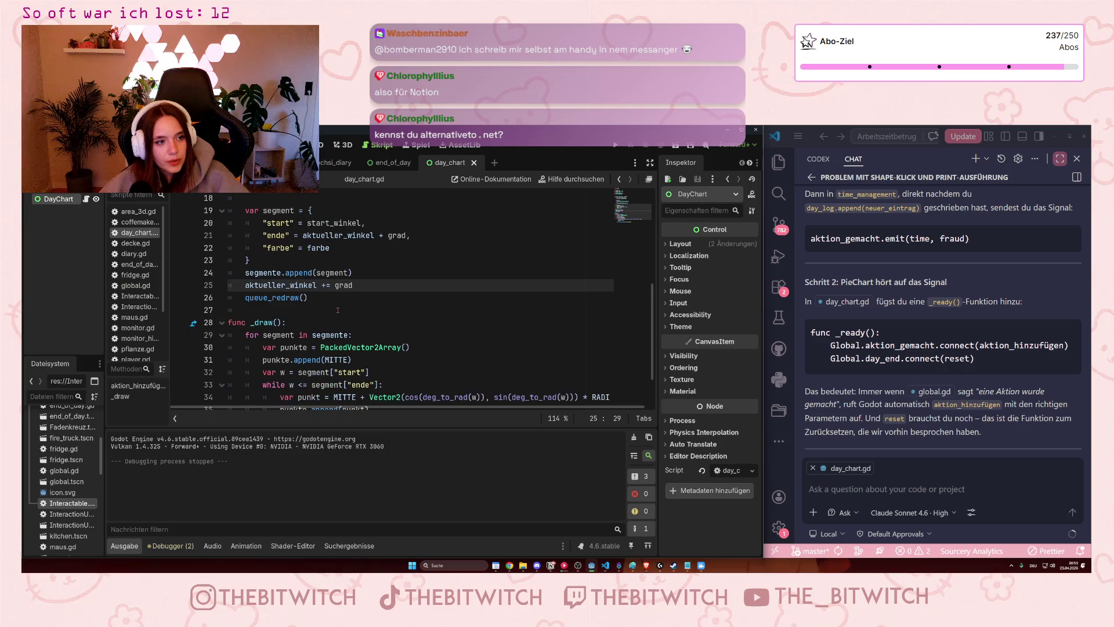
scroll(330, 321, up, 6)
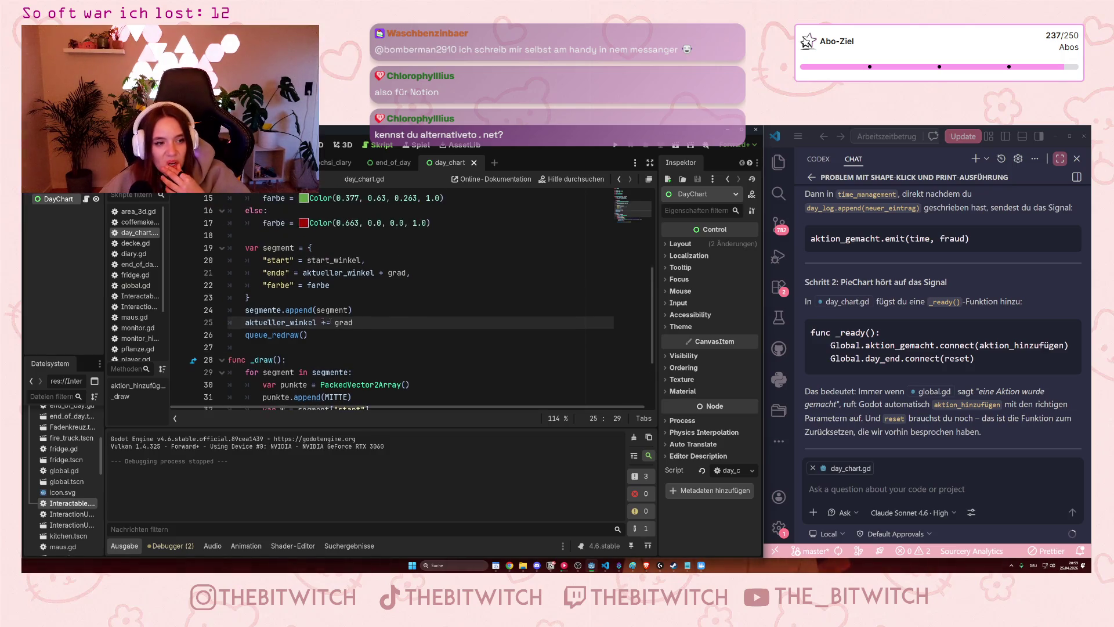
Add func _ready(): connecting Global.aktion_beendet to aktion_hinzufügen after the farbe variable.
click(257, 290)
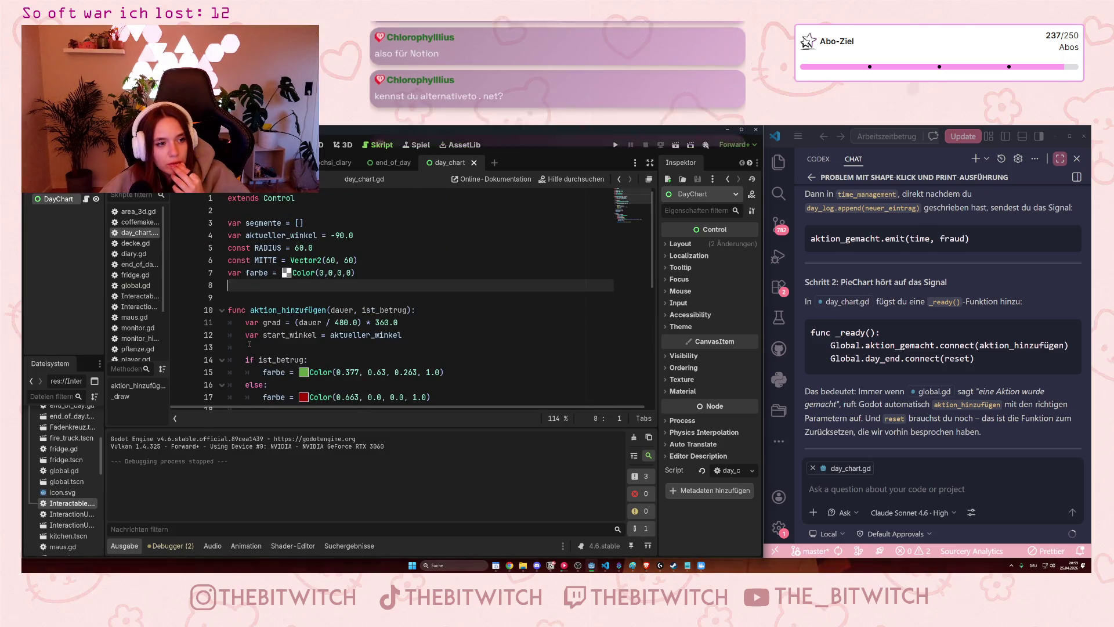
key(Return)
text(func _ready)
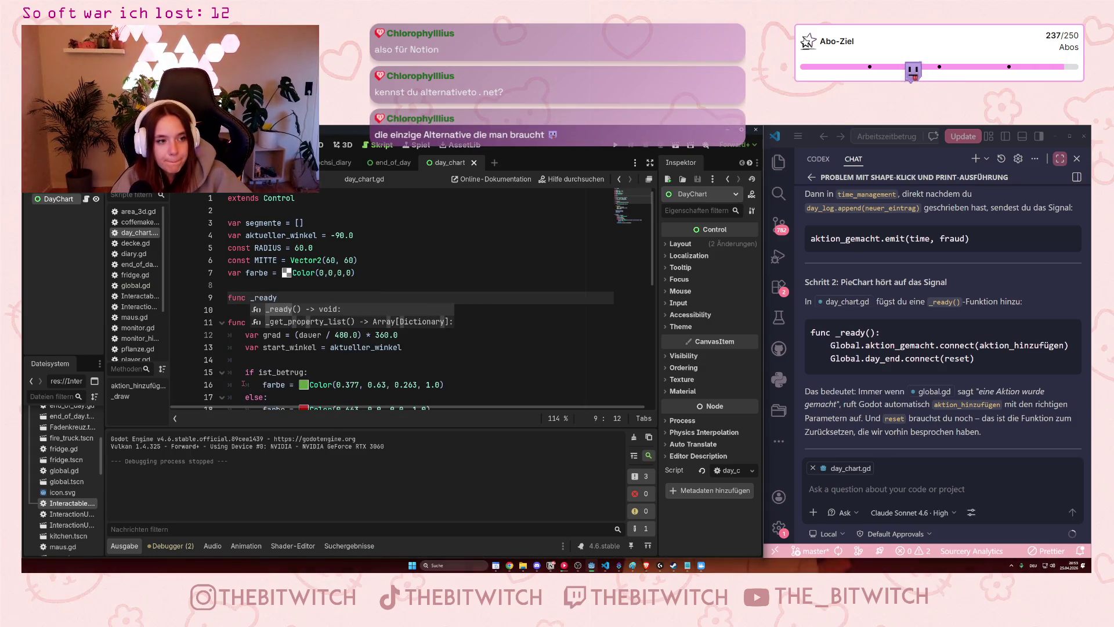
text(():)
key(Return)
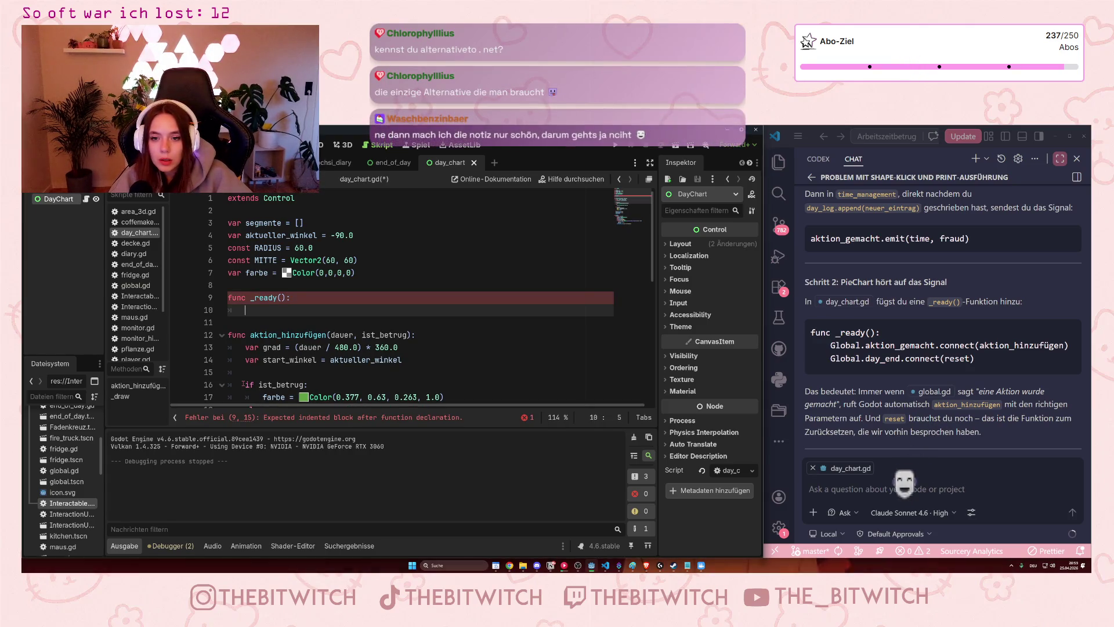
text(G)
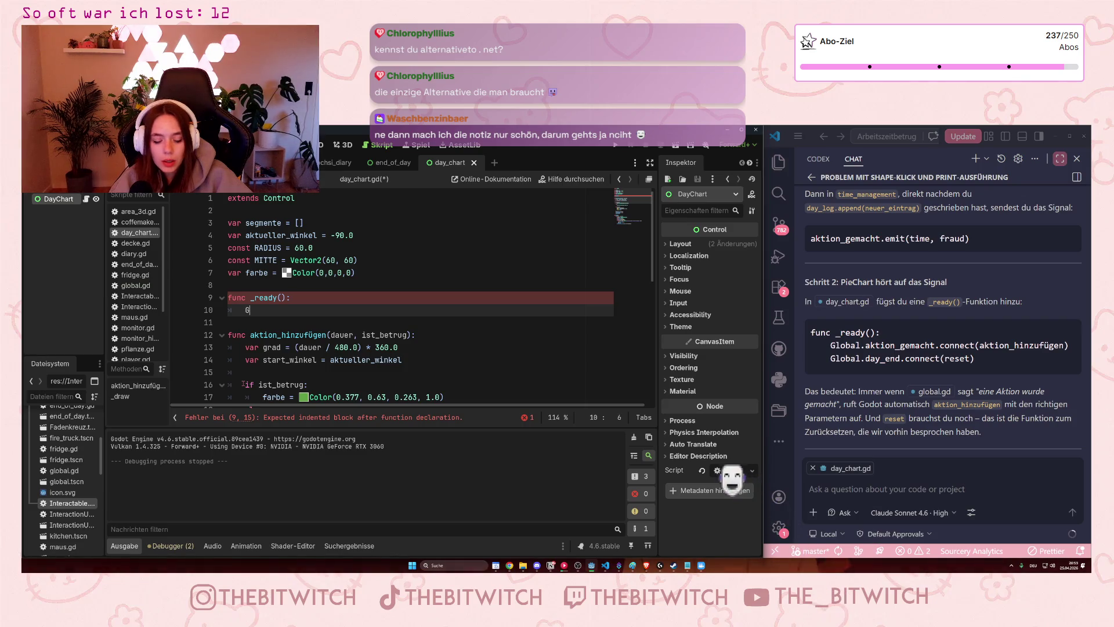
text(lobal)
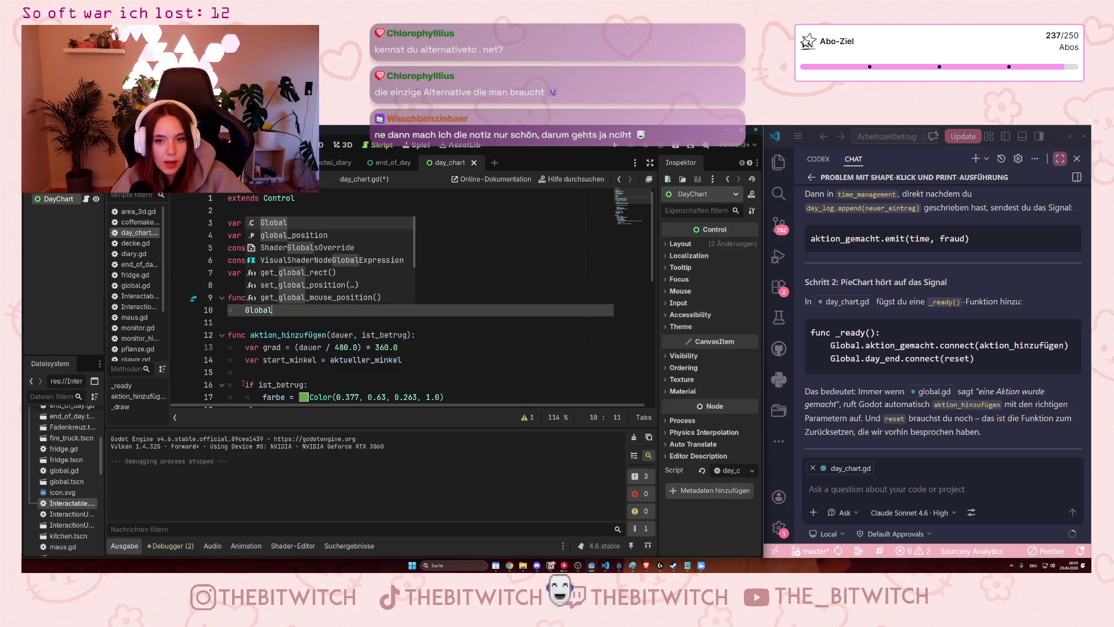
text(.aktion)
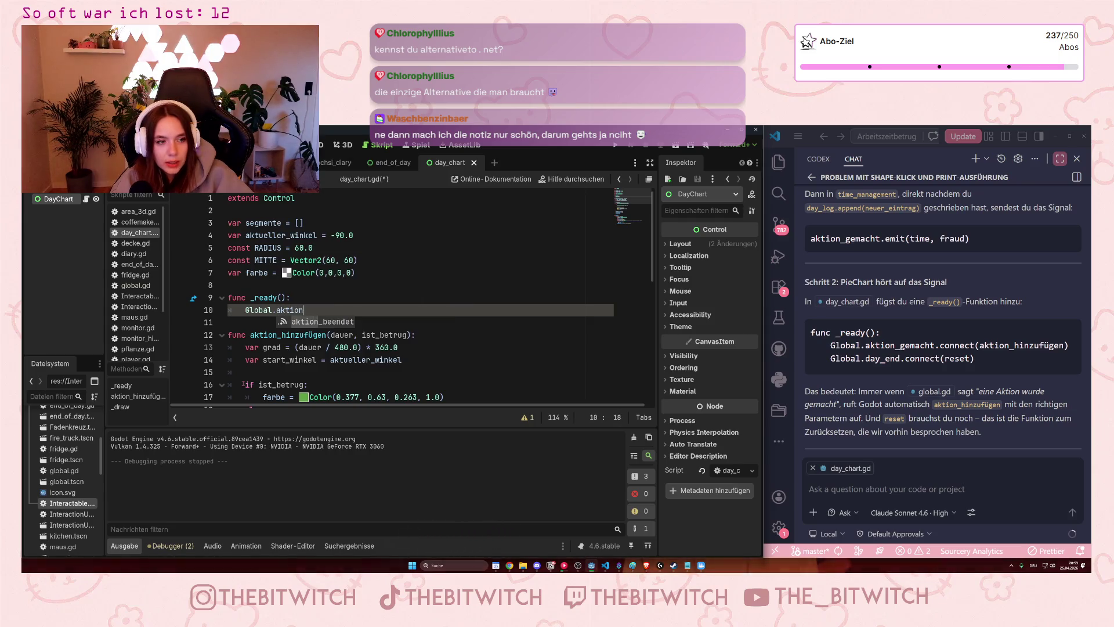
key(Return)
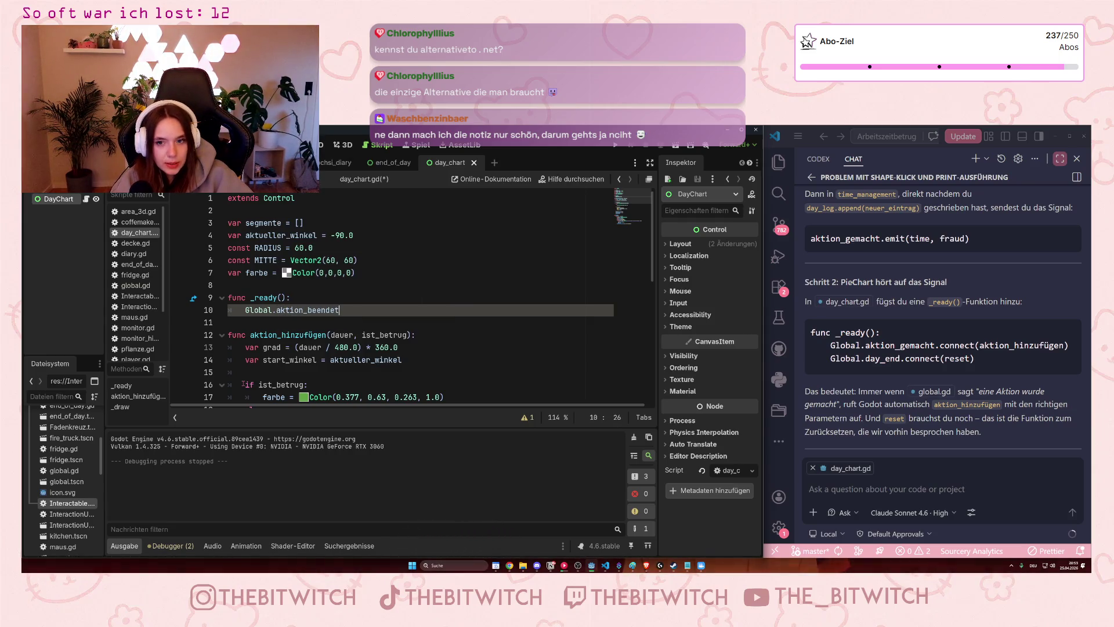
text(.connect()
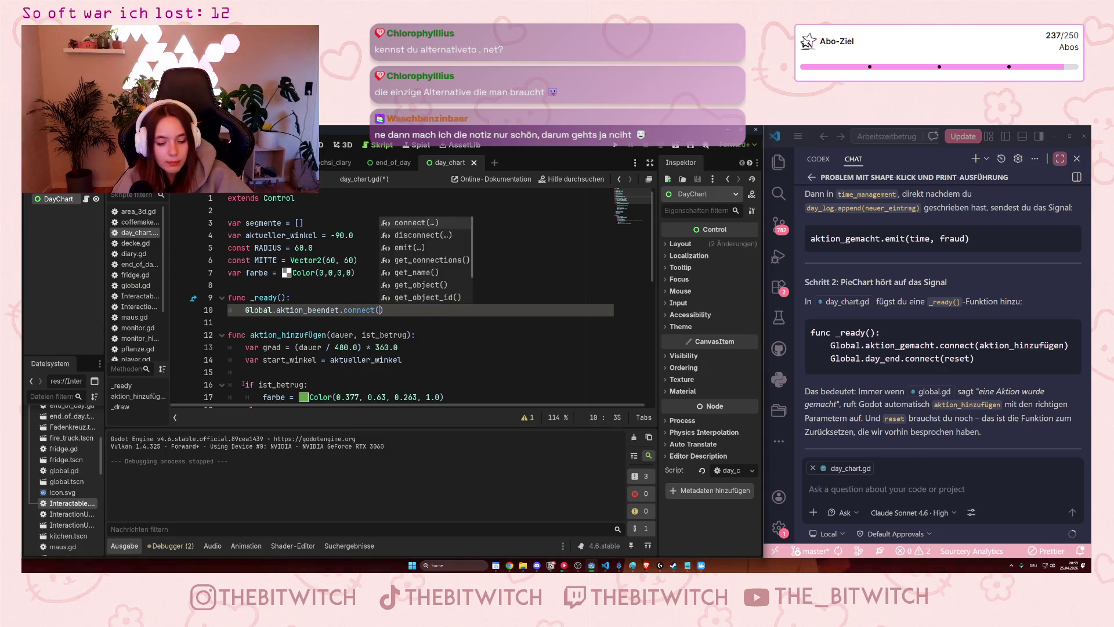
key(Return)
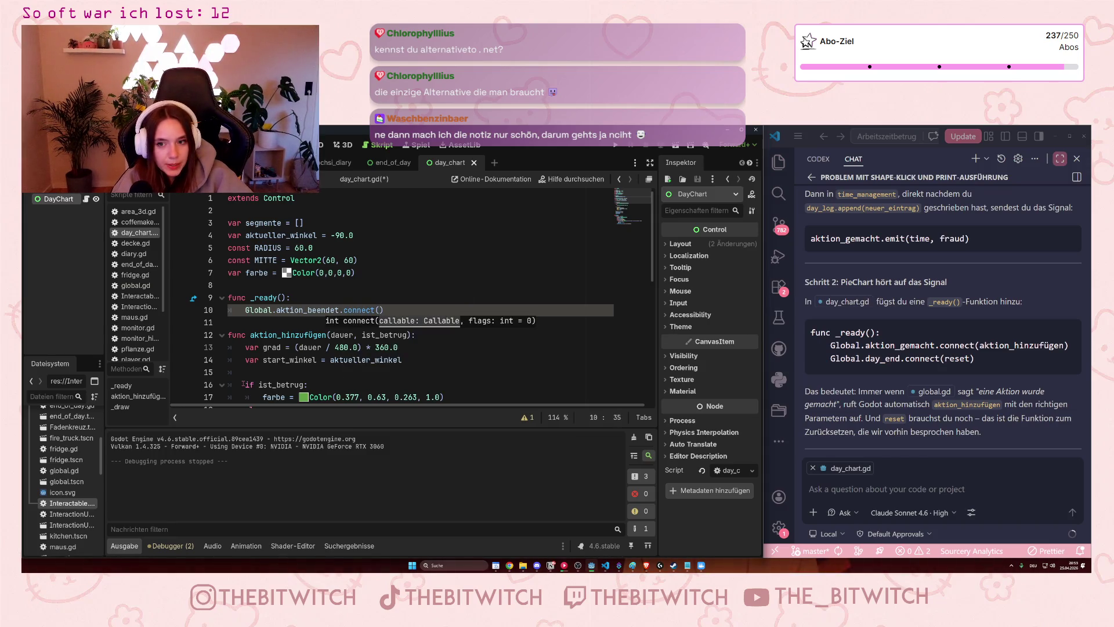
text(aktion_hinzufügen)
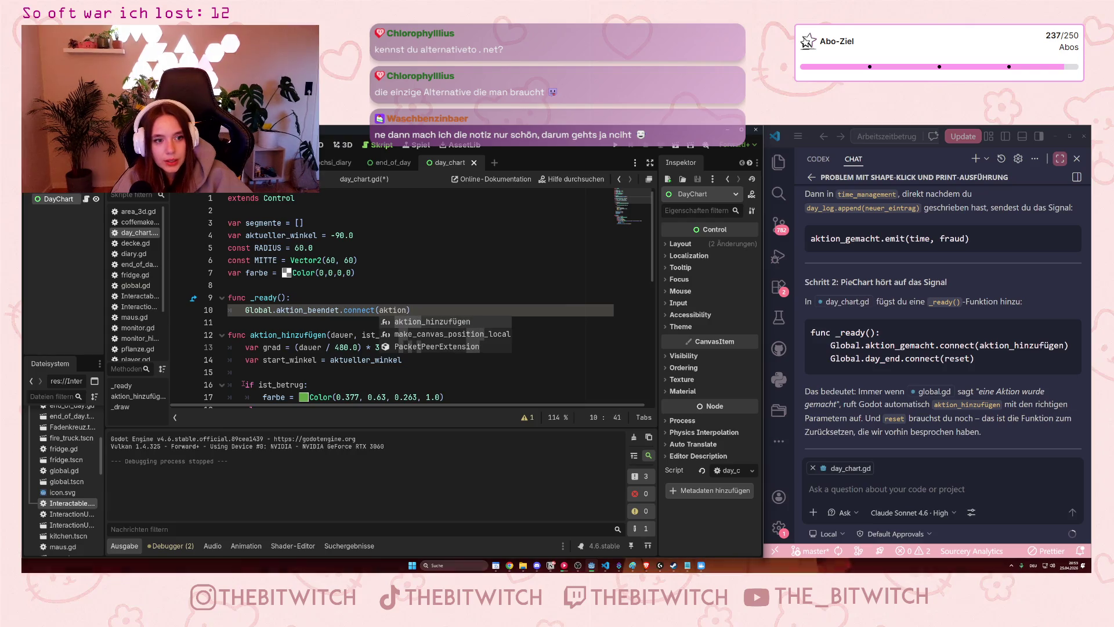
key(Return)
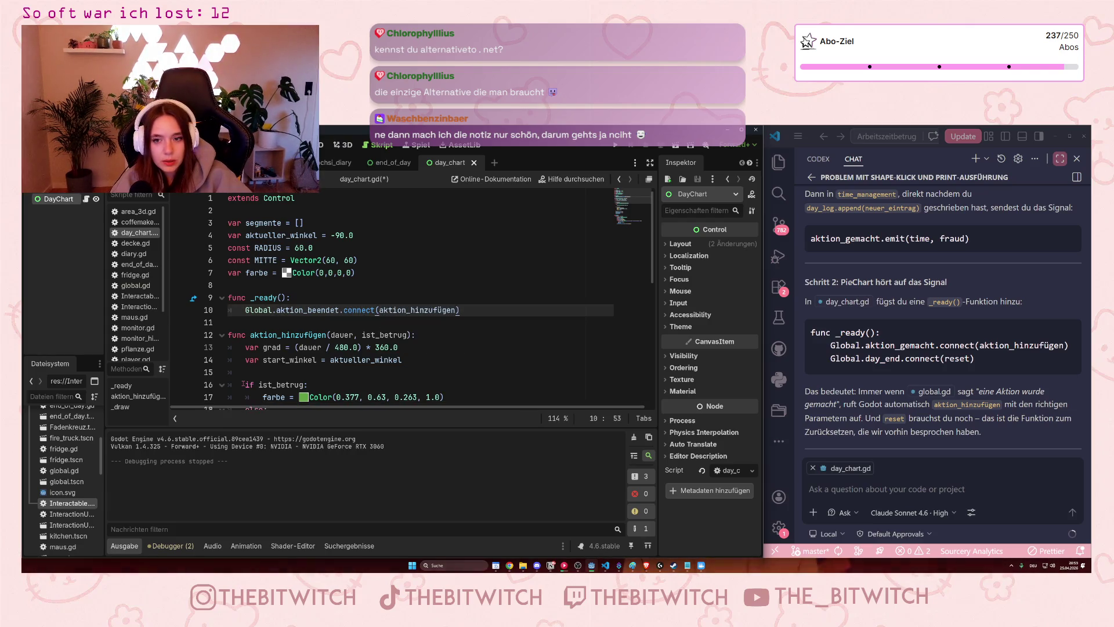
Add a second _ready() line connecting Global.day_end to reset.
key(Return)
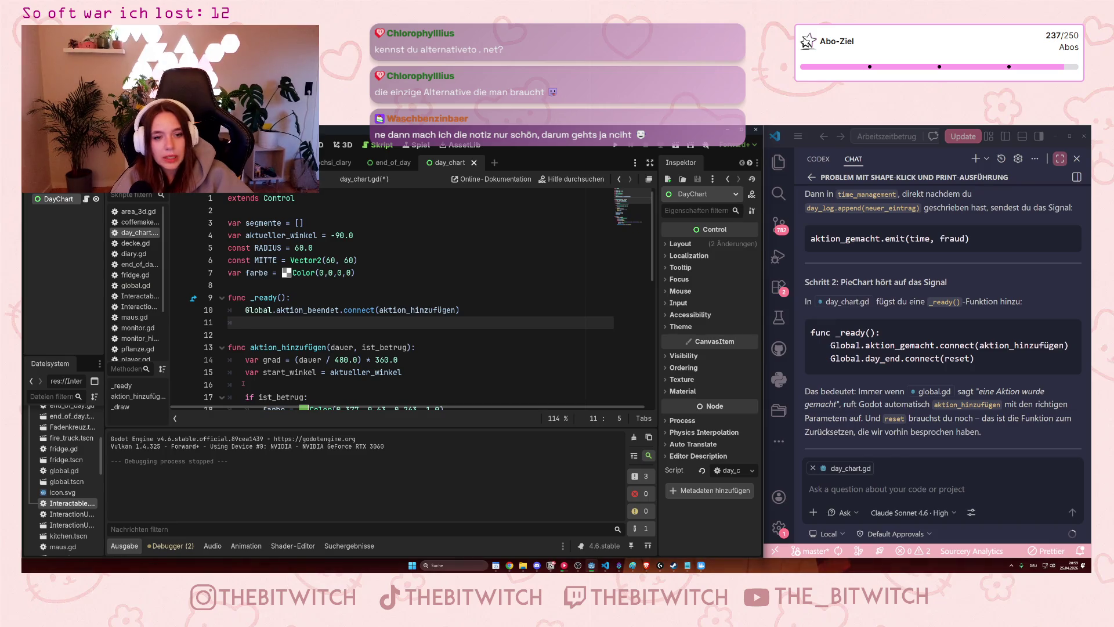
text(Global)
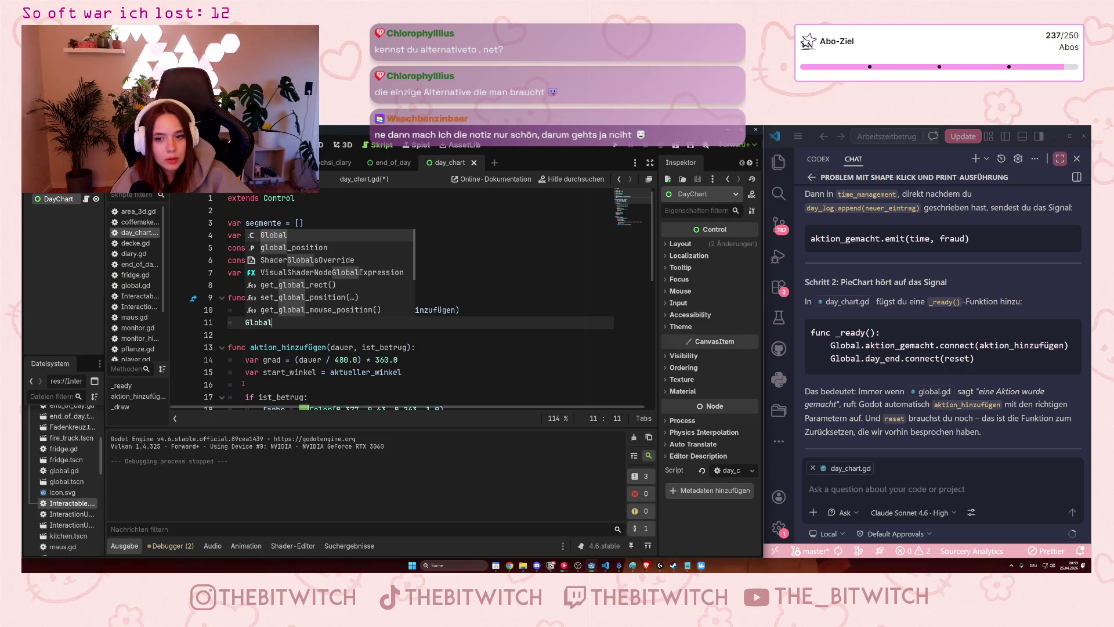
text(.day)
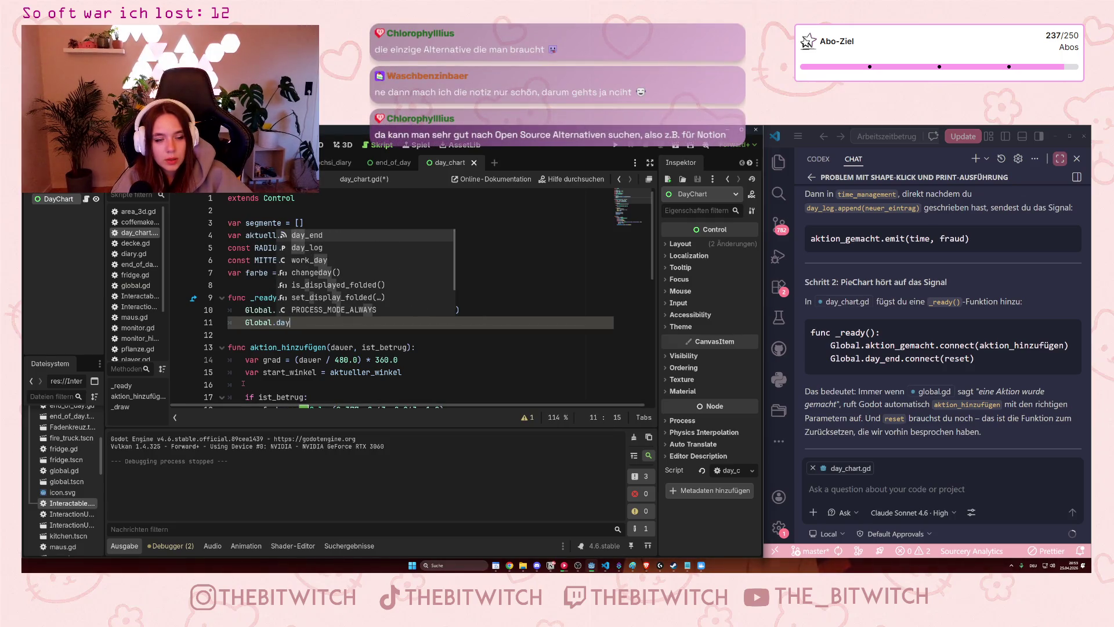
key(Return)
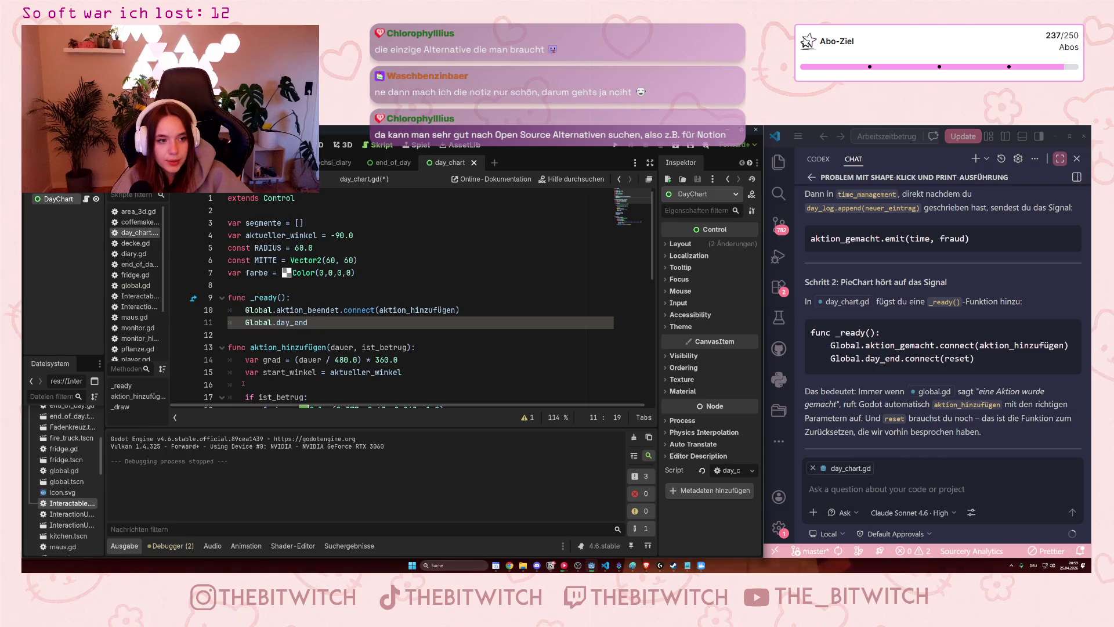
text(.connect)
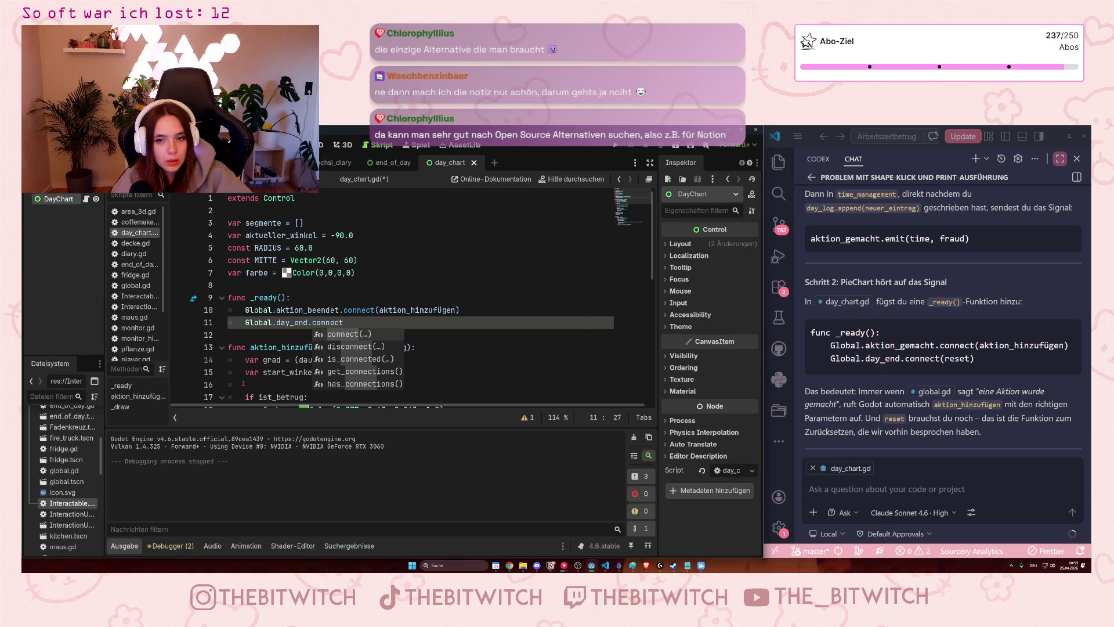
text((reset)
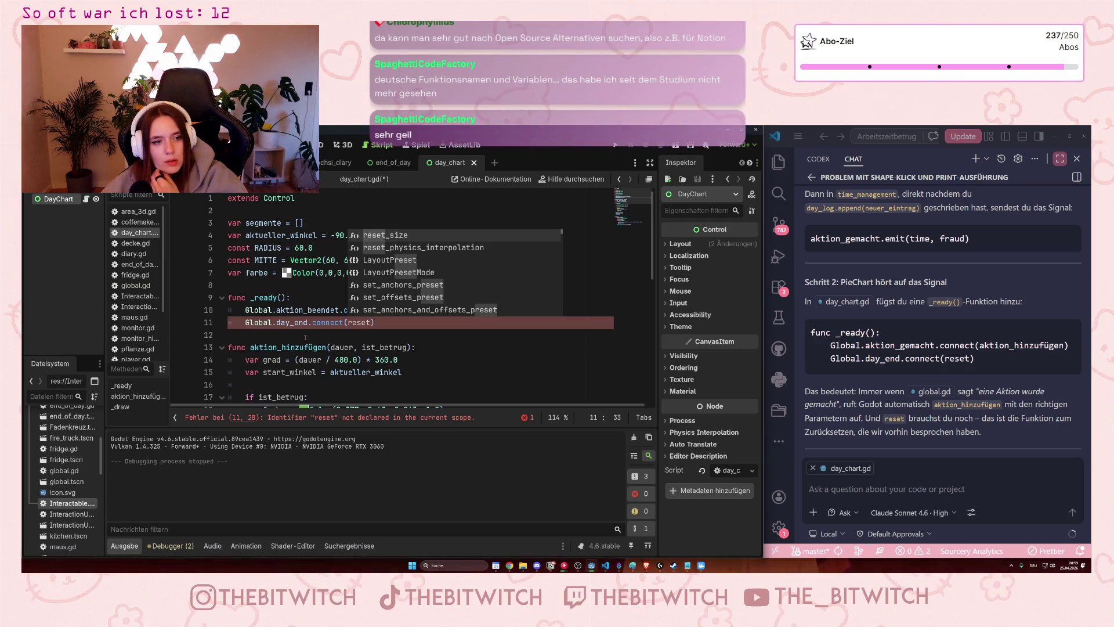
Finish the day_end connection line and widen the script list slightly.
click(248, 333)
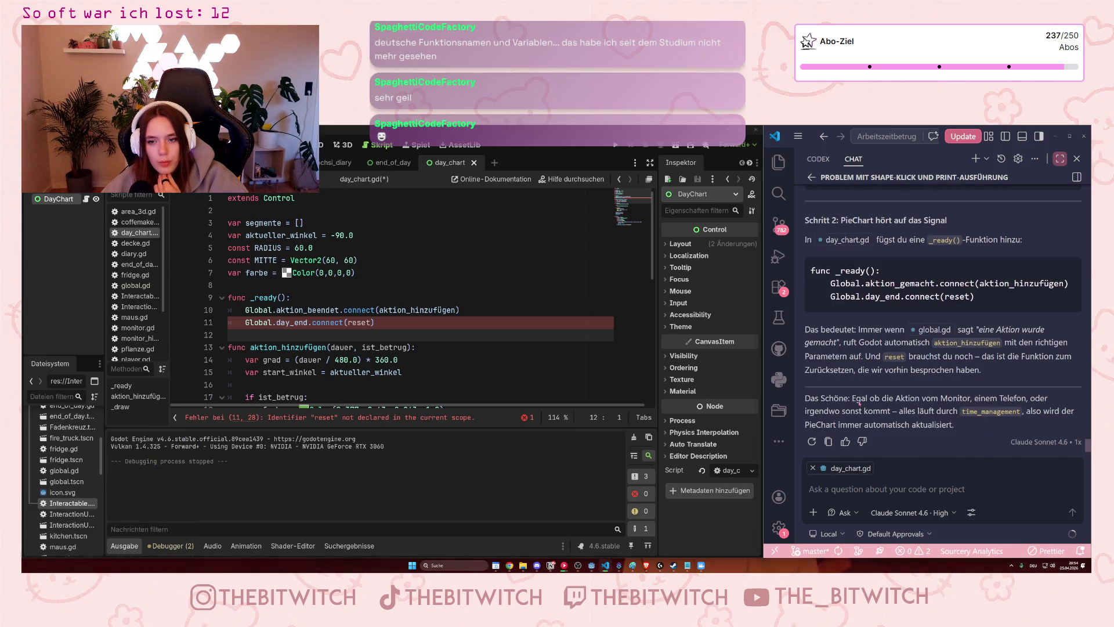
click(372, 322)
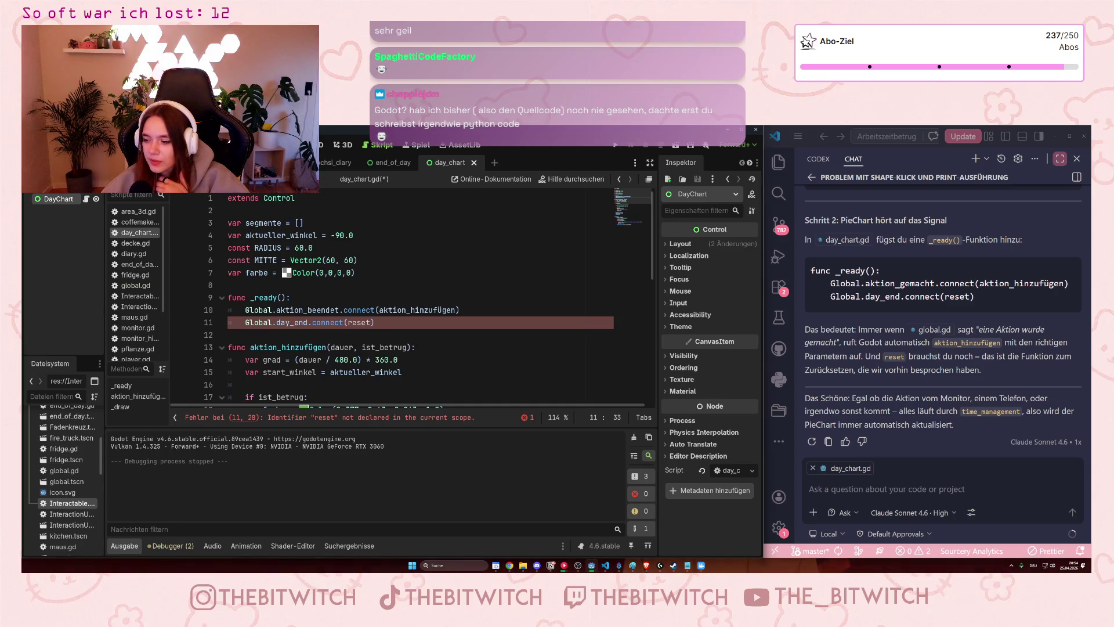
drag(176, 284, 214, 284)
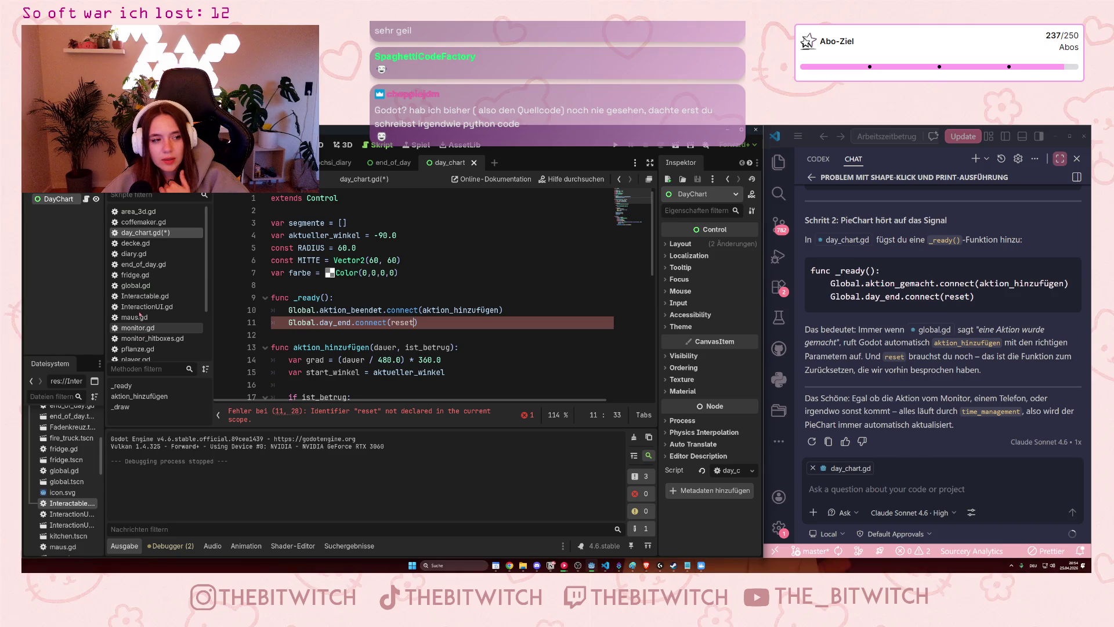
scroll(140, 314, down, 3)
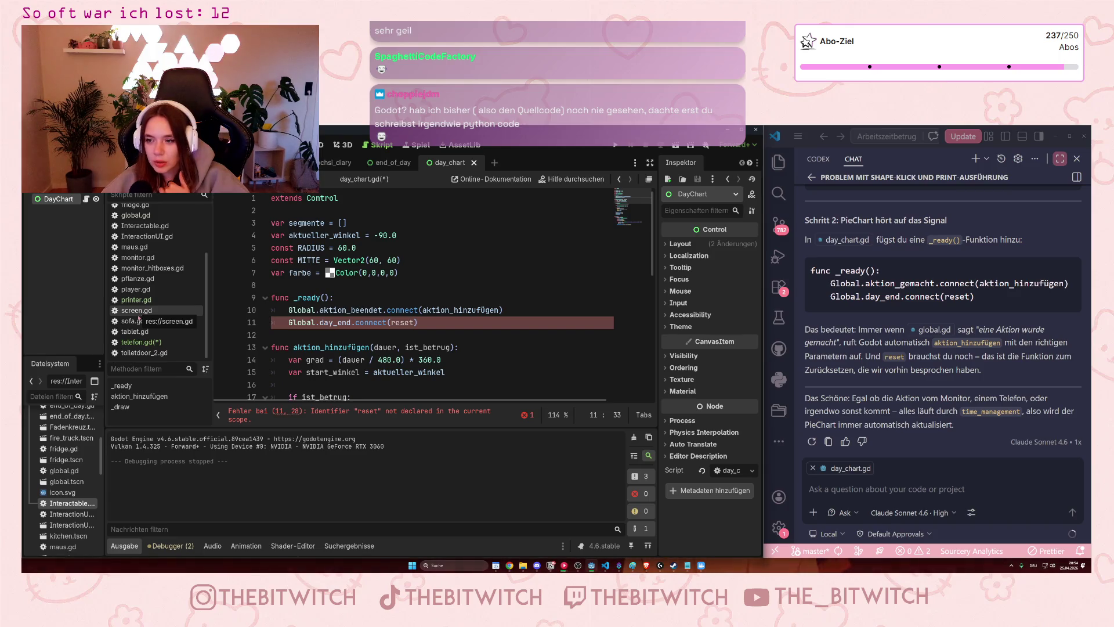
scroll(136, 321, up, 5)
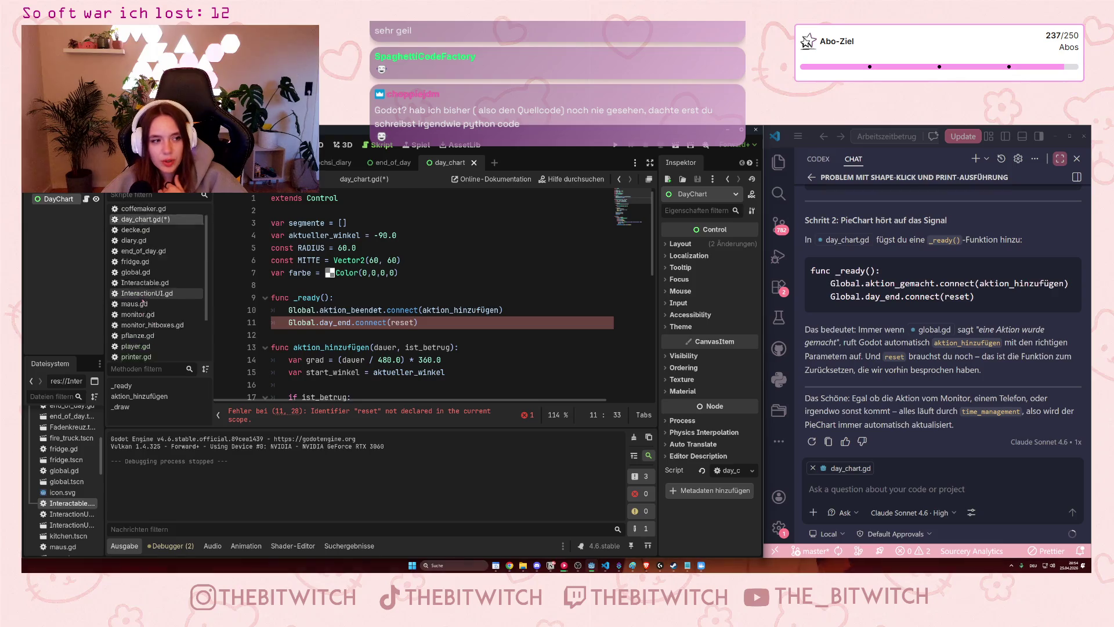
Look through area_3d.gd and telefon.gd's line 12, then bring up the Notion project plan.
click(131, 214)
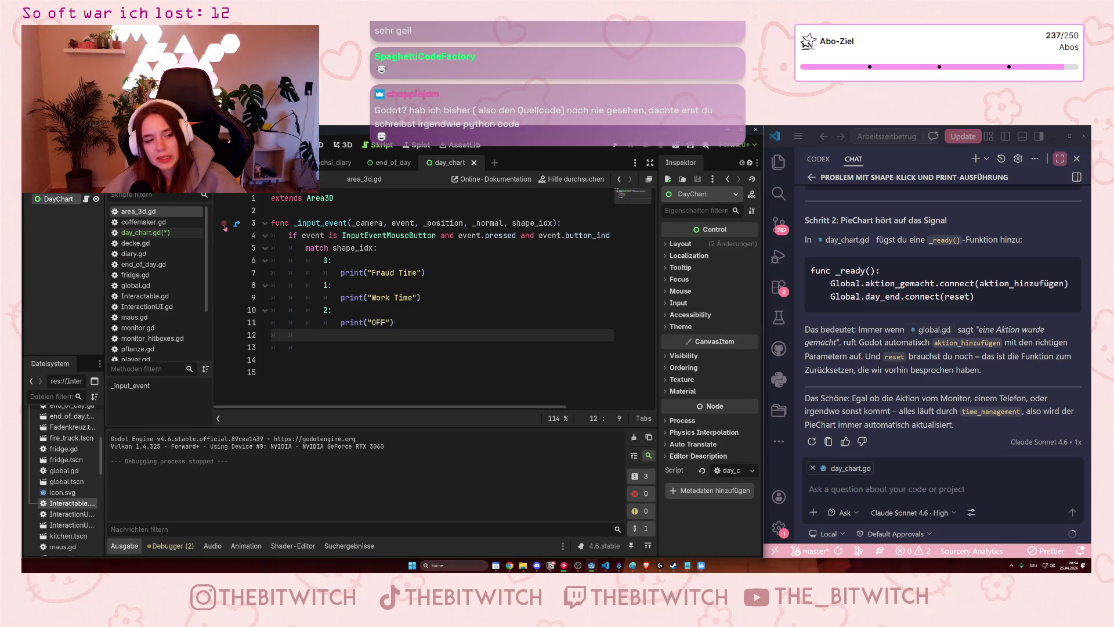
scroll(167, 263, down, 4)
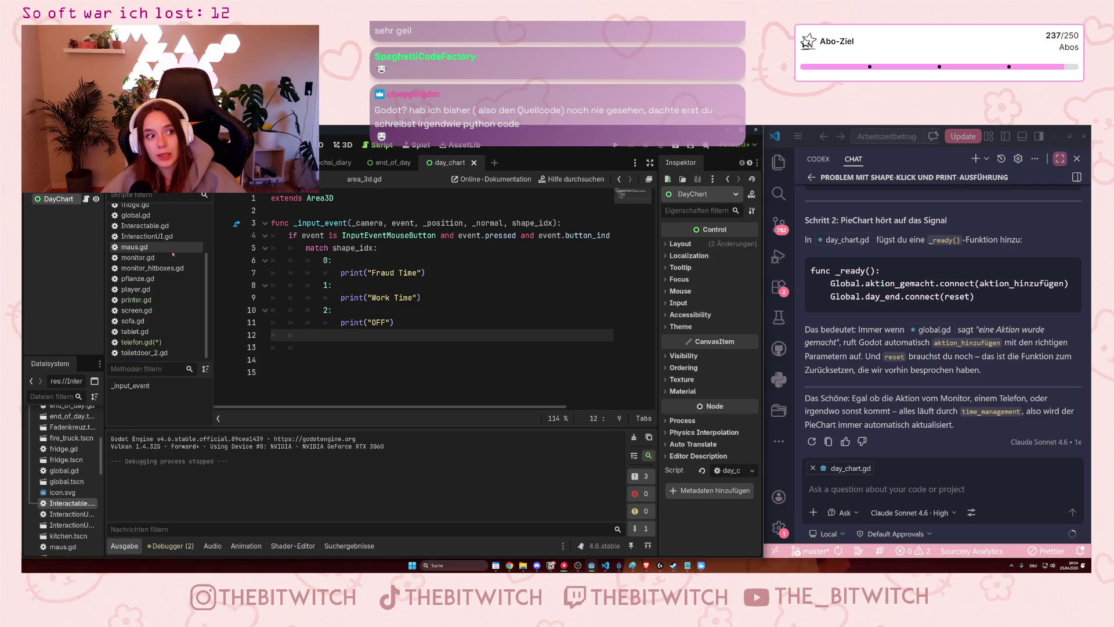
click(141, 341)
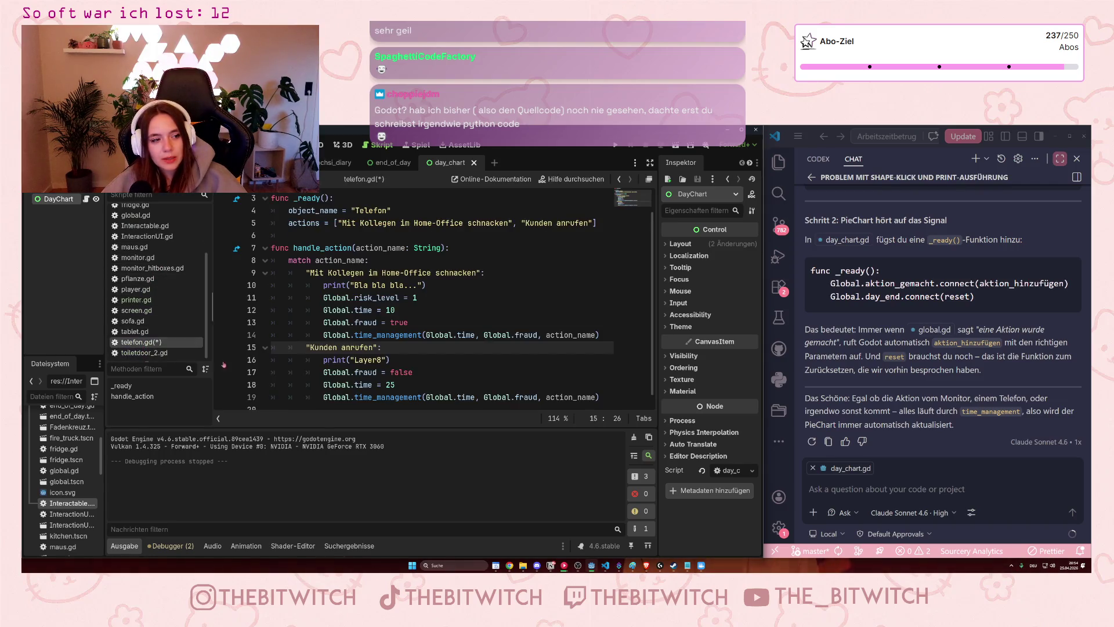
click(414, 311)
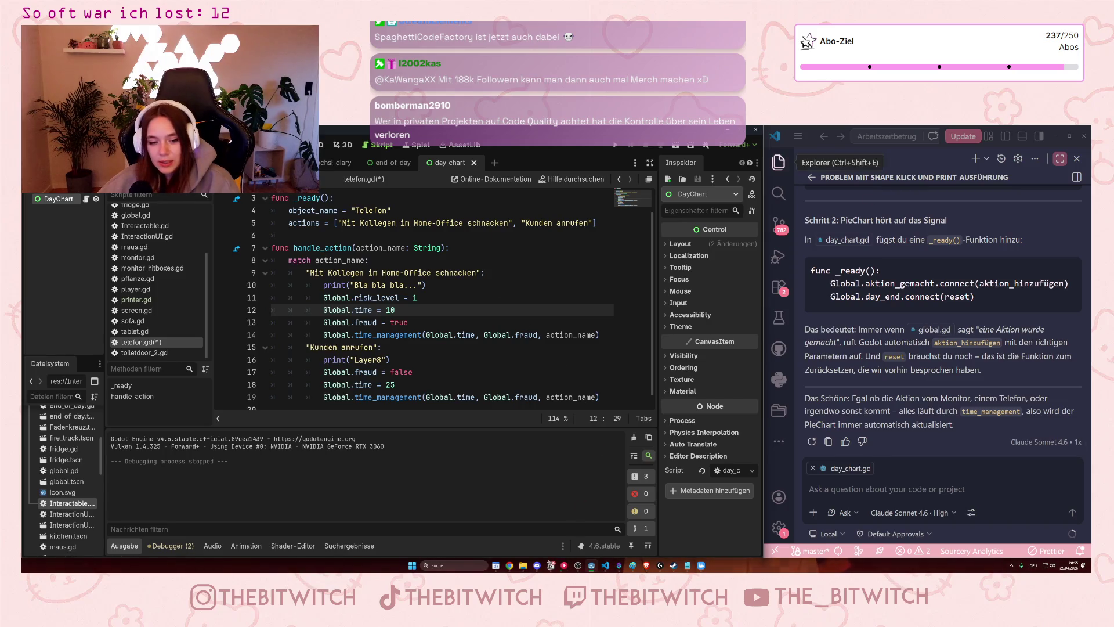
click(550, 568)
drag(464, 366, 247, 374)
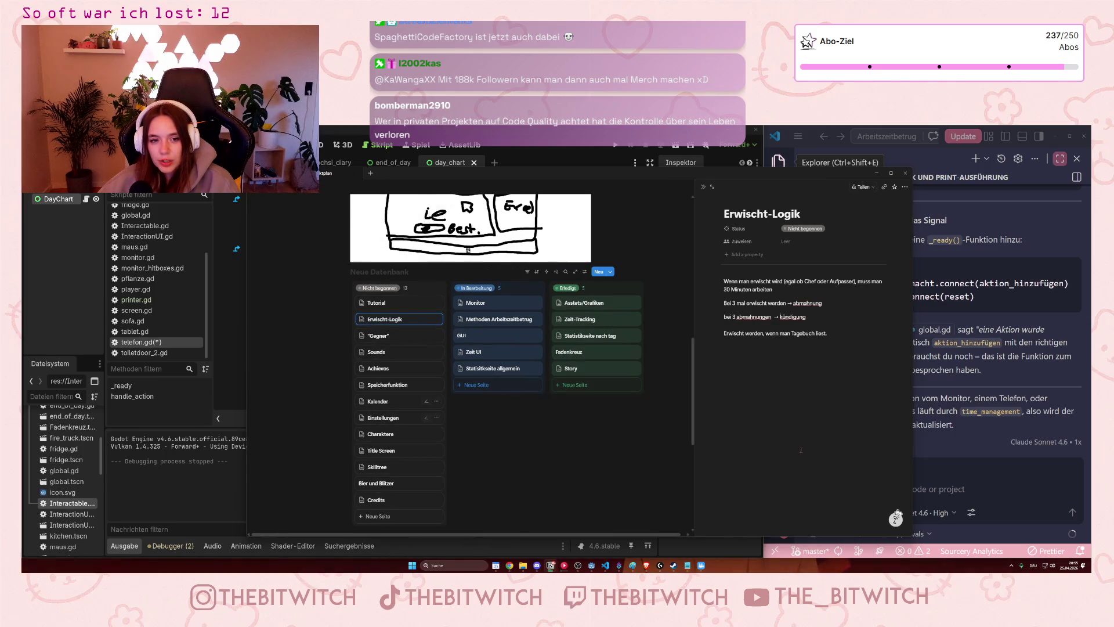
click(704, 187)
scroll(558, 429, up, 5)
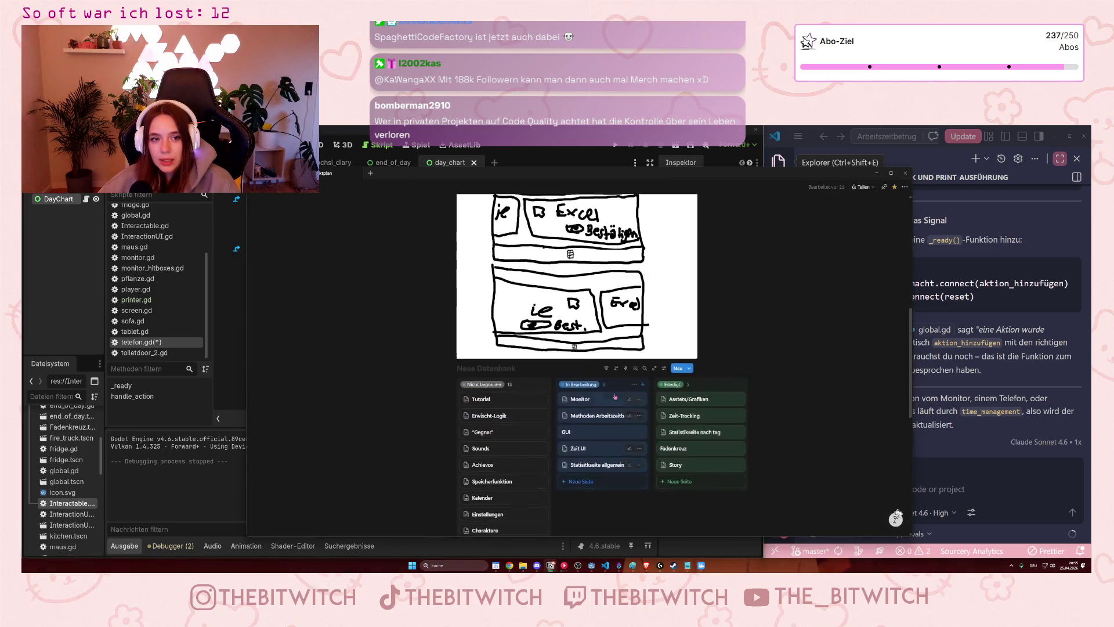
scroll(558, 428, up, 3)
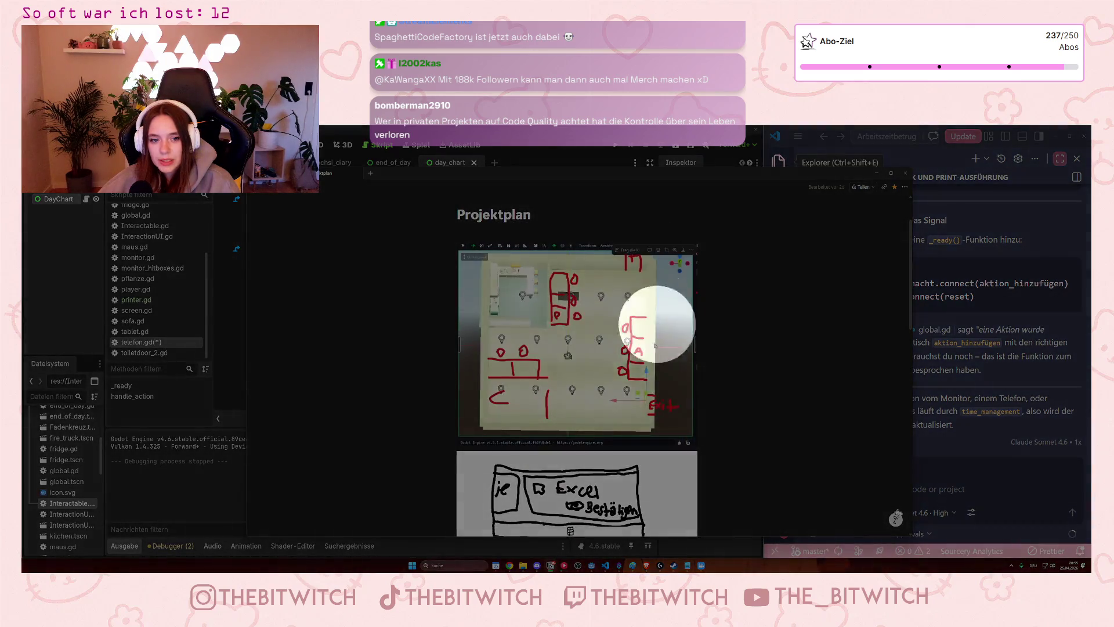
scroll(798, 339, down, 10)
scroll(798, 339, up, 3)
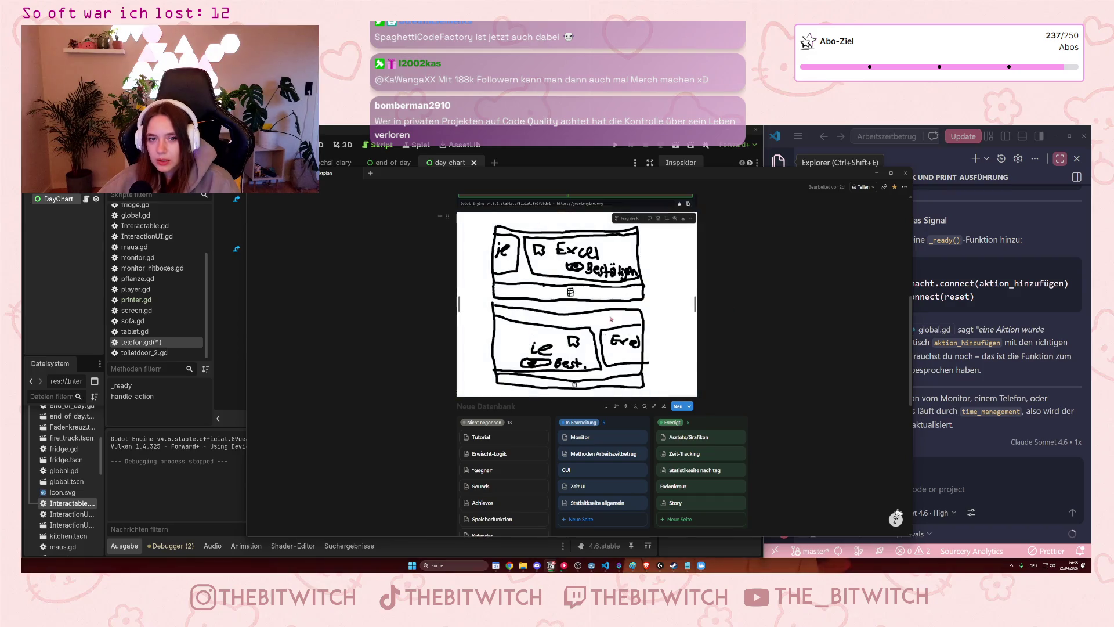
scroll(629, 359, down, 3)
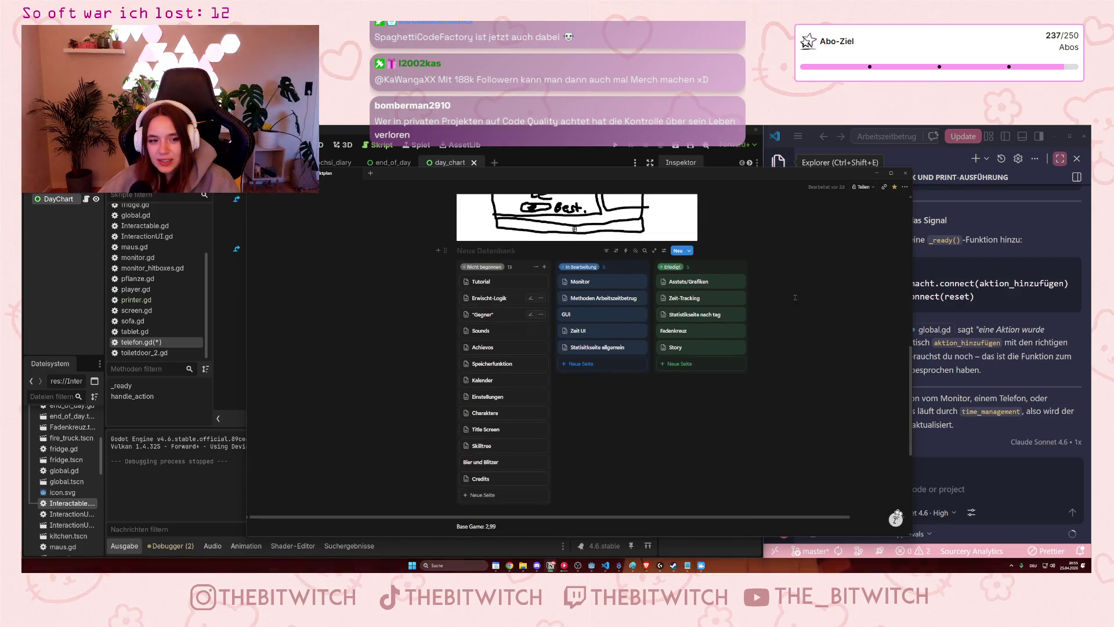
scroll(642, 445, down, 2)
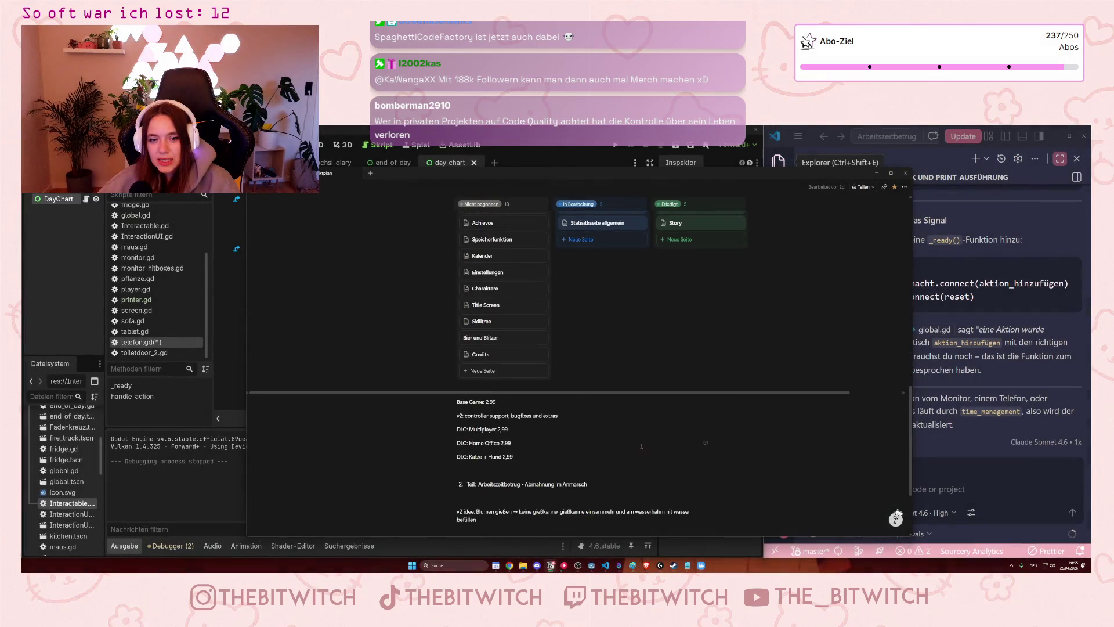
scroll(621, 452, up, 2)
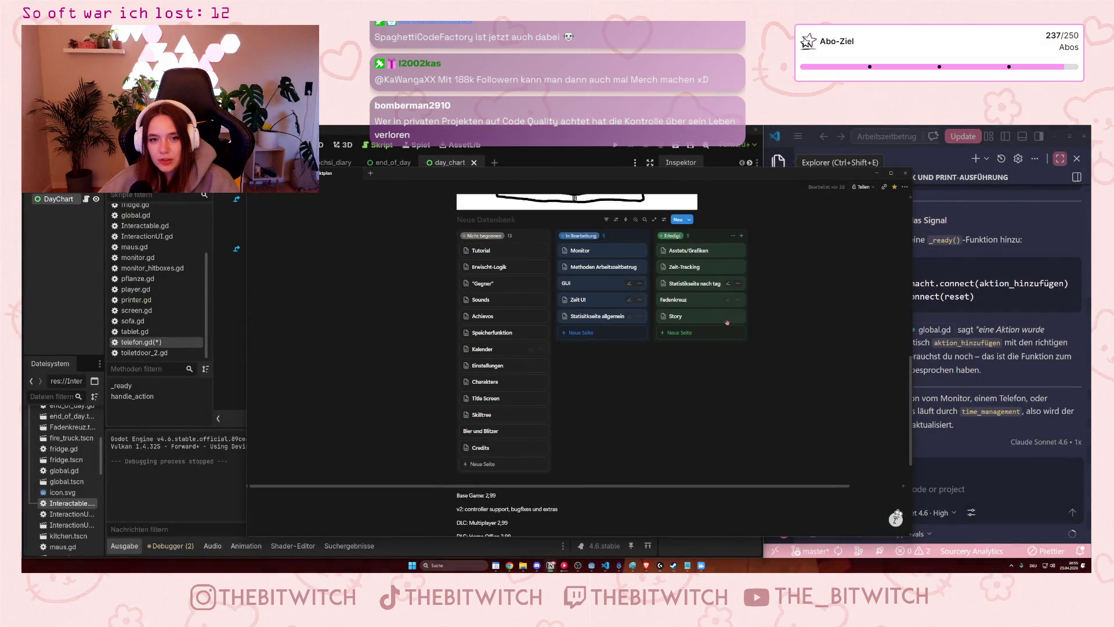
scroll(675, 290, down, 2)
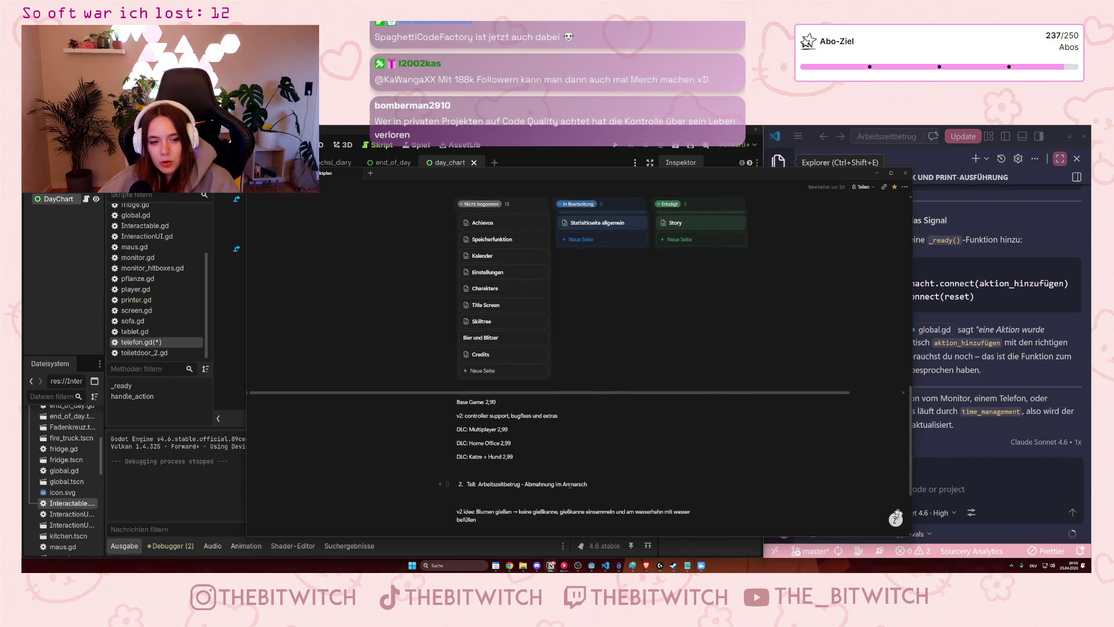
scroll(570, 485, down, 2)
scroll(595, 472, up, 10)
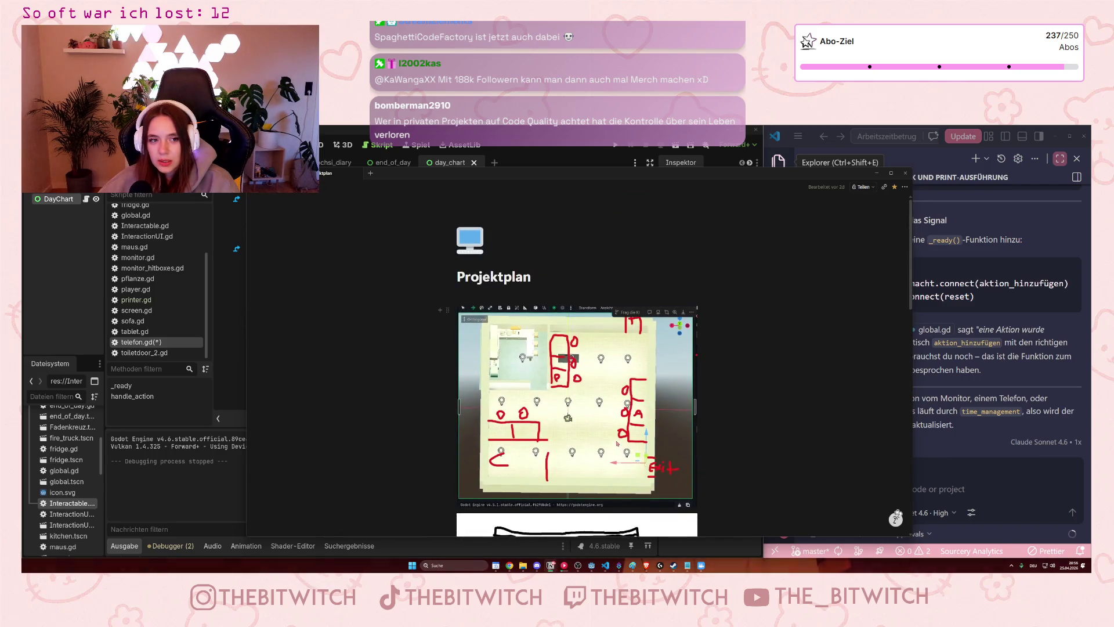
scroll(619, 448, down, 2)
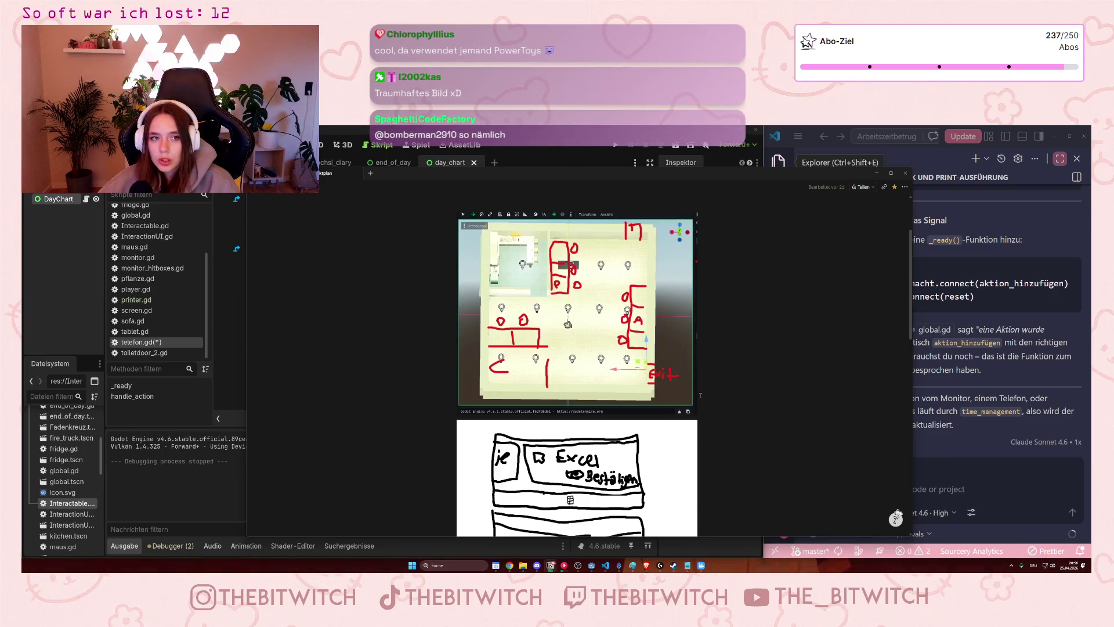
click(877, 173)
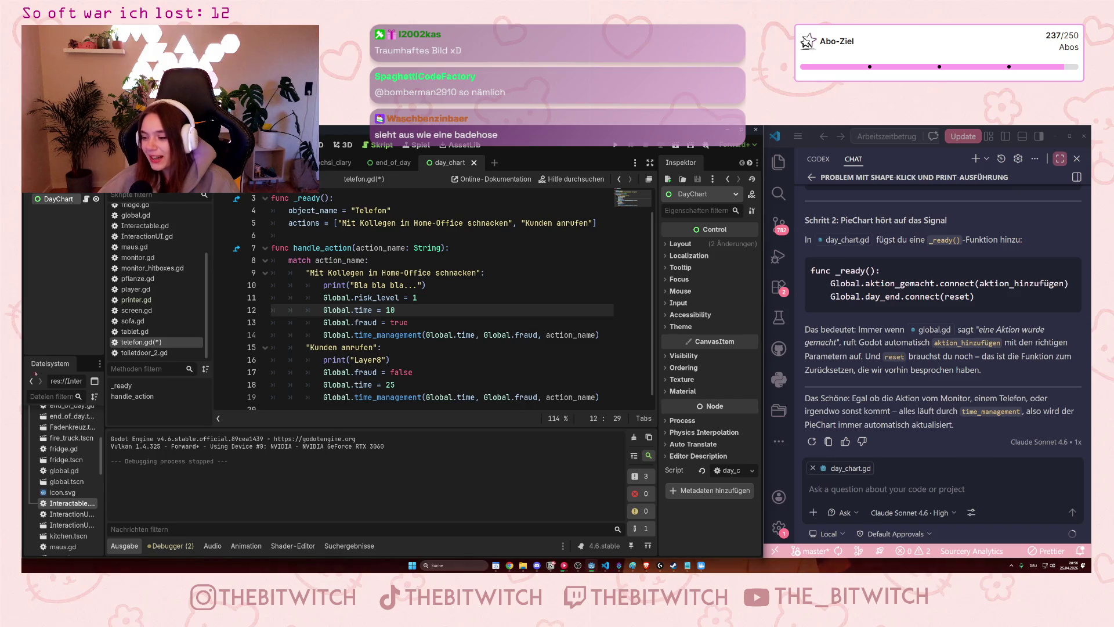
Place the caret at line 16 of telefon.gd and bring the Notion sketches forward.
click(523, 356)
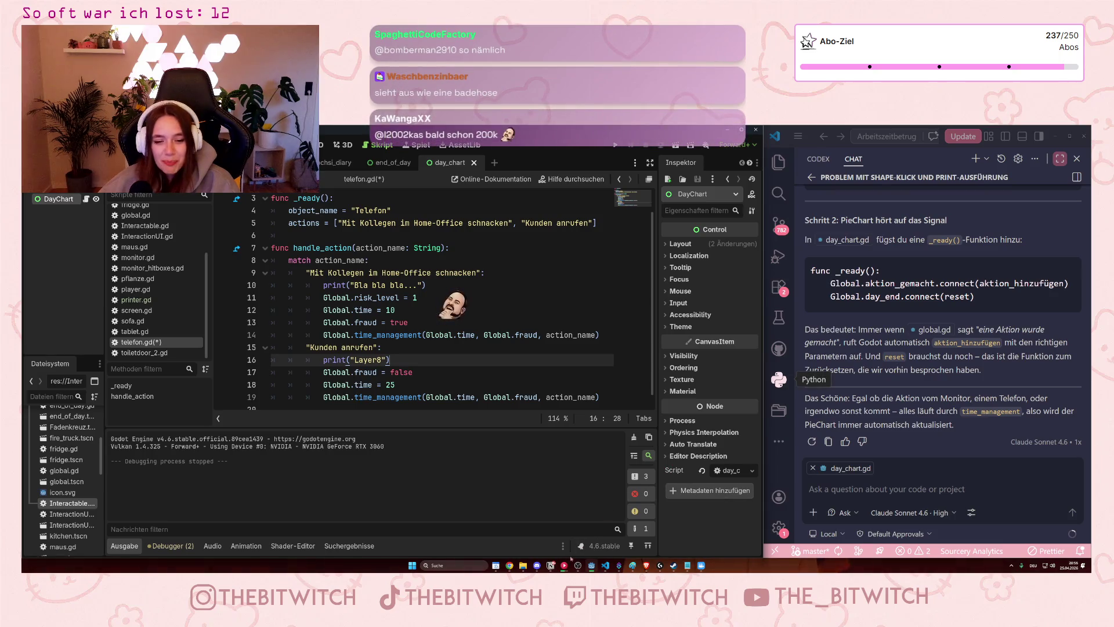
click(550, 565)
scroll(582, 478, down, 3)
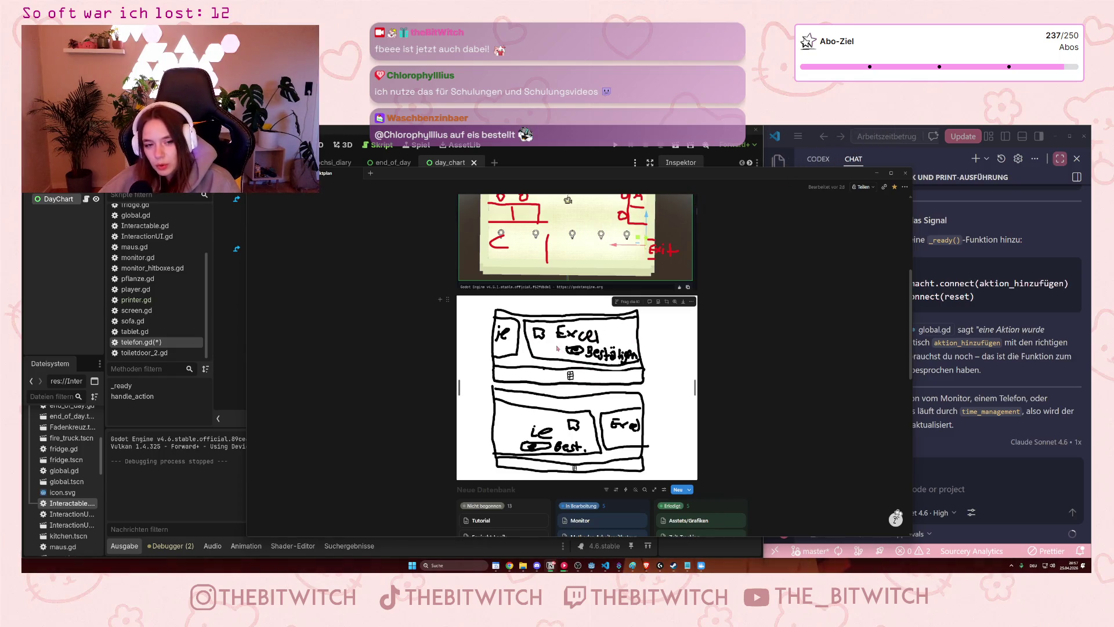
Select the hand-drawn Excel sketch, scroll back to Projektplan, and return to Godot.
click(591, 395)
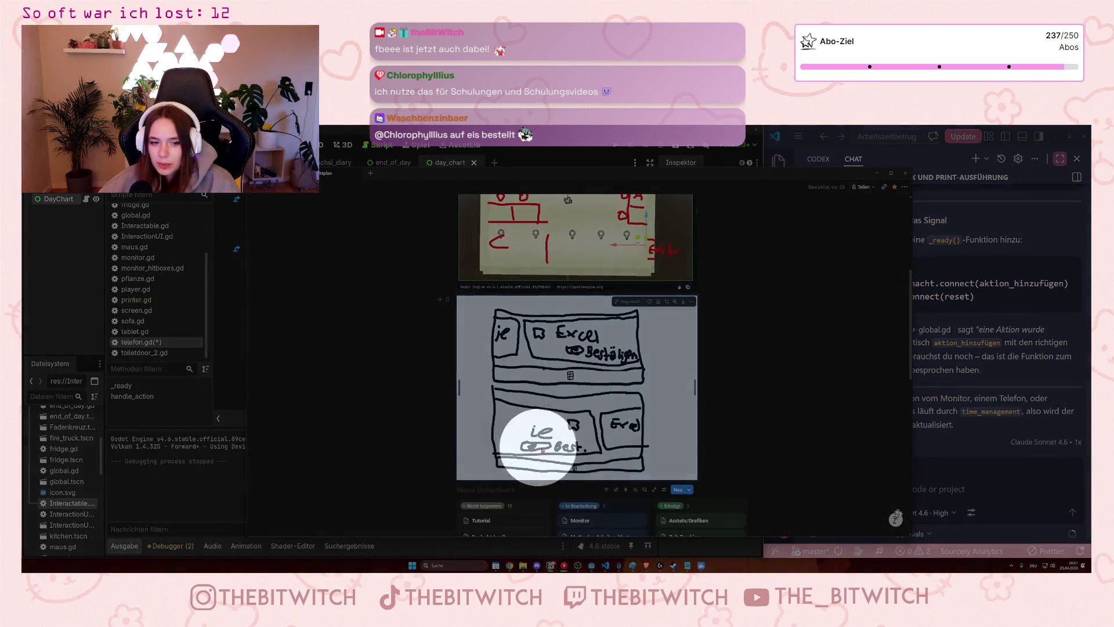
scroll(555, 461, up, 5)
scroll(560, 444, down, 3)
scroll(561, 443, up, 5)
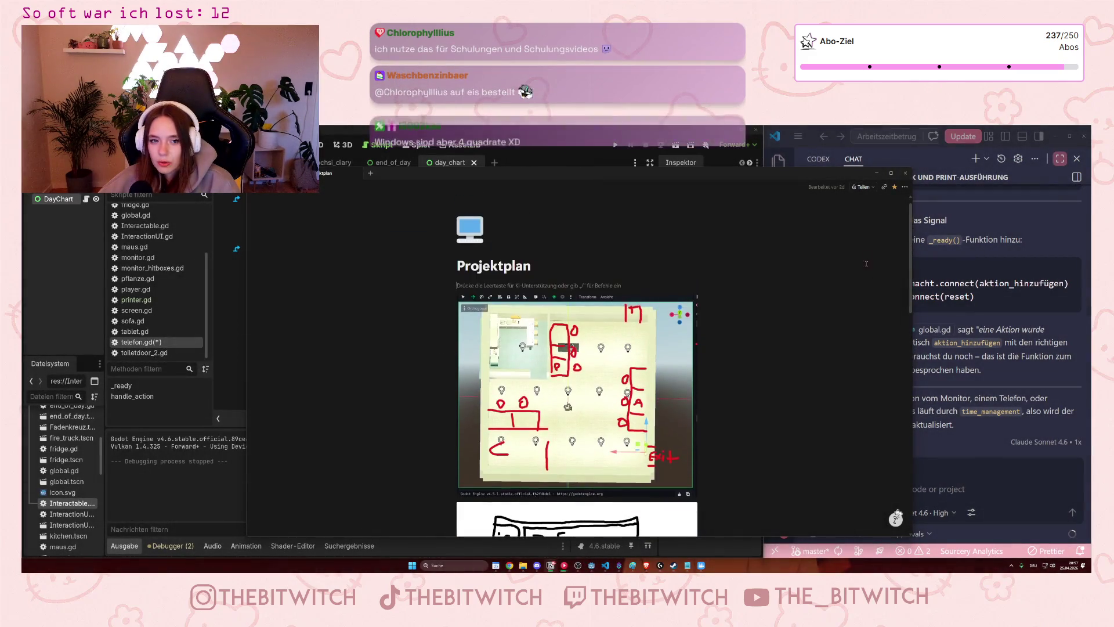
key(alt+Tab)
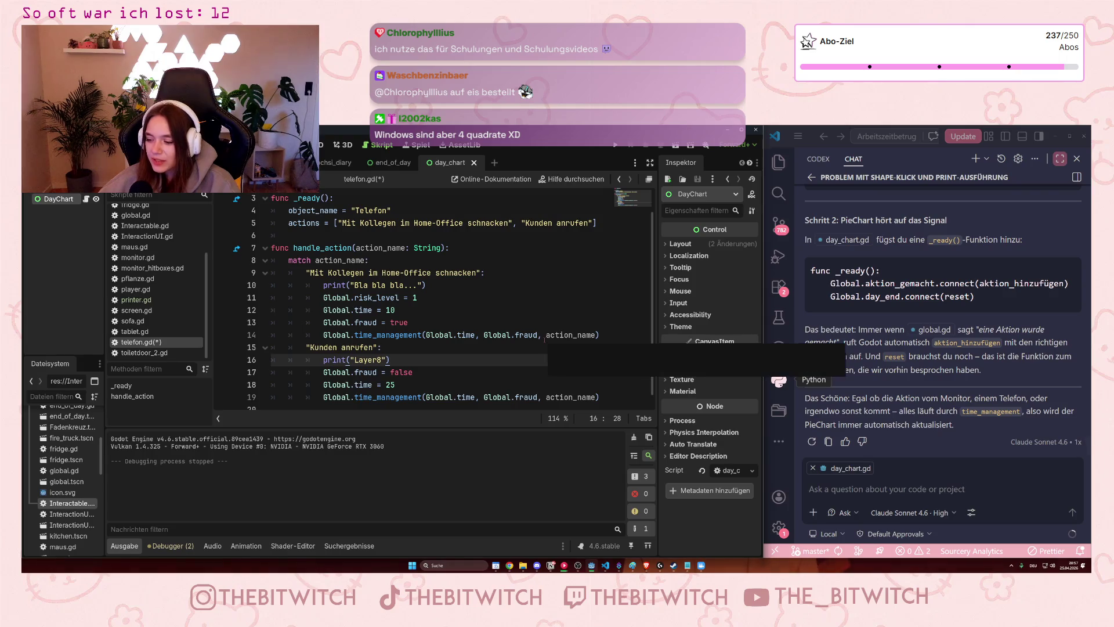
Review telefon.gd around line 17, then switch back to day_chart.gd.
click(462, 378)
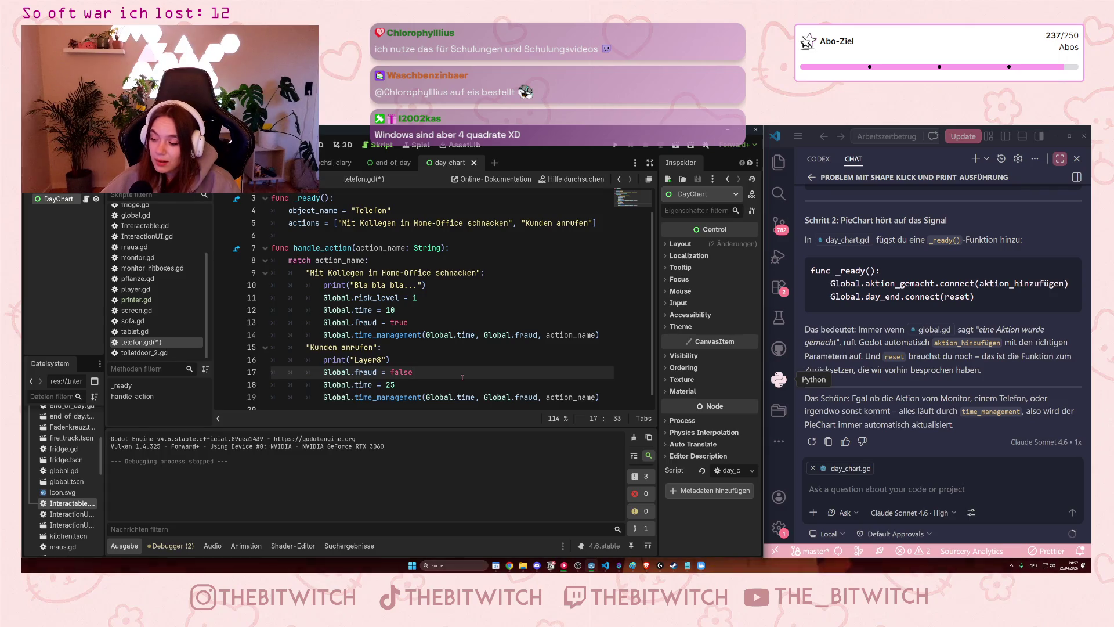
scroll(472, 371, down, 1)
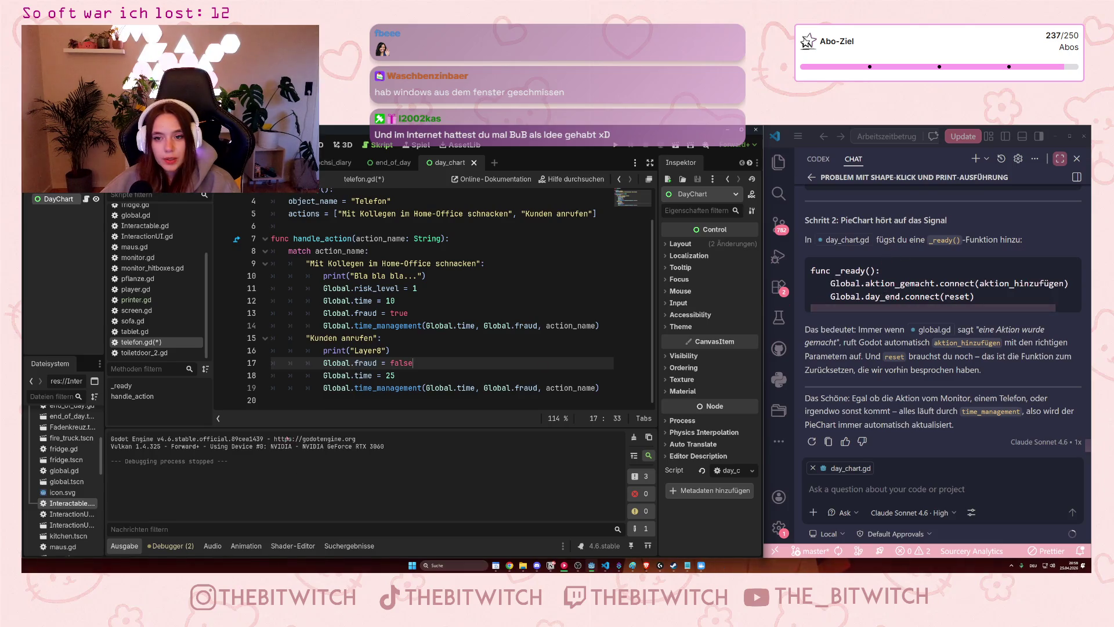
scroll(415, 339, up, 1)
scroll(416, 335, down, 1)
scroll(161, 288, up, 3)
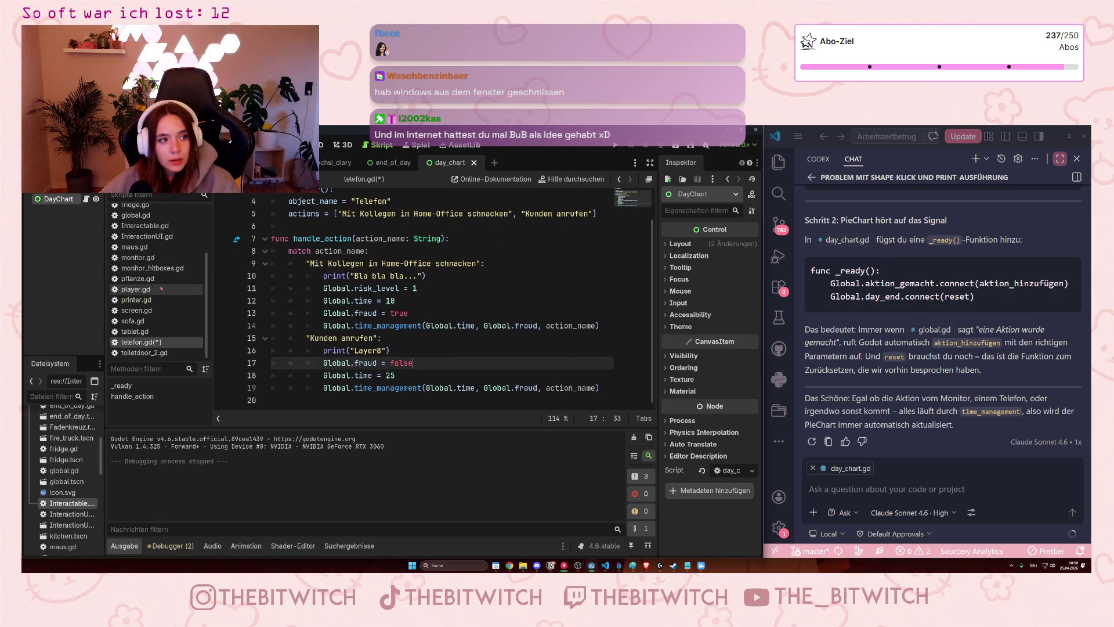
click(158, 233)
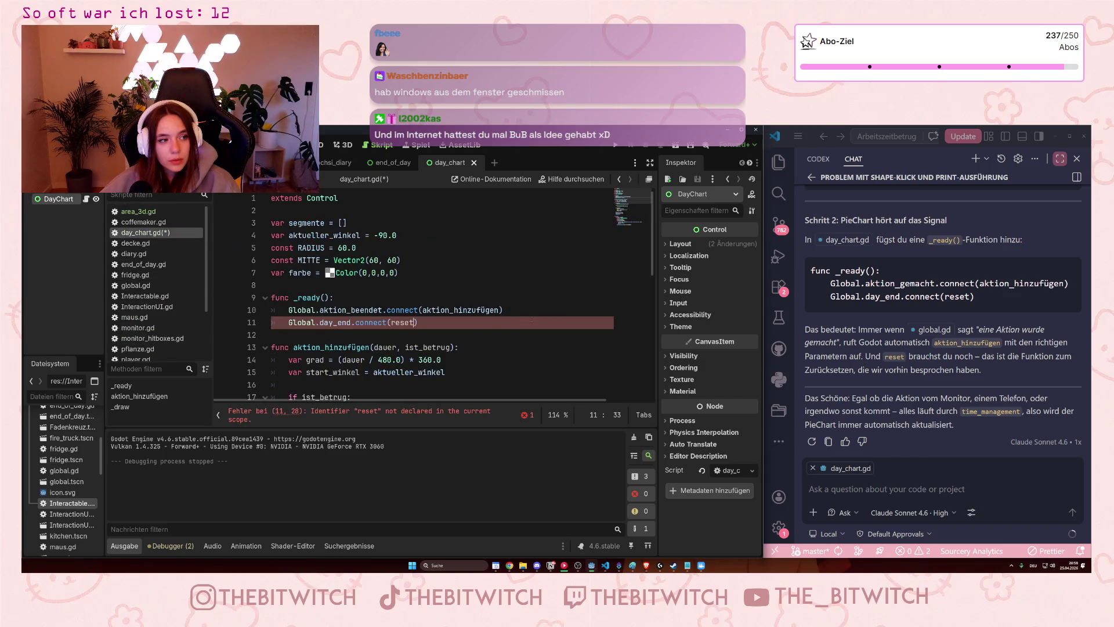
text())
Report in the VS Code chat that Global.day_end.connect(reset) 'wirft einen fehler'.
click(350, 310)
click(436, 323)
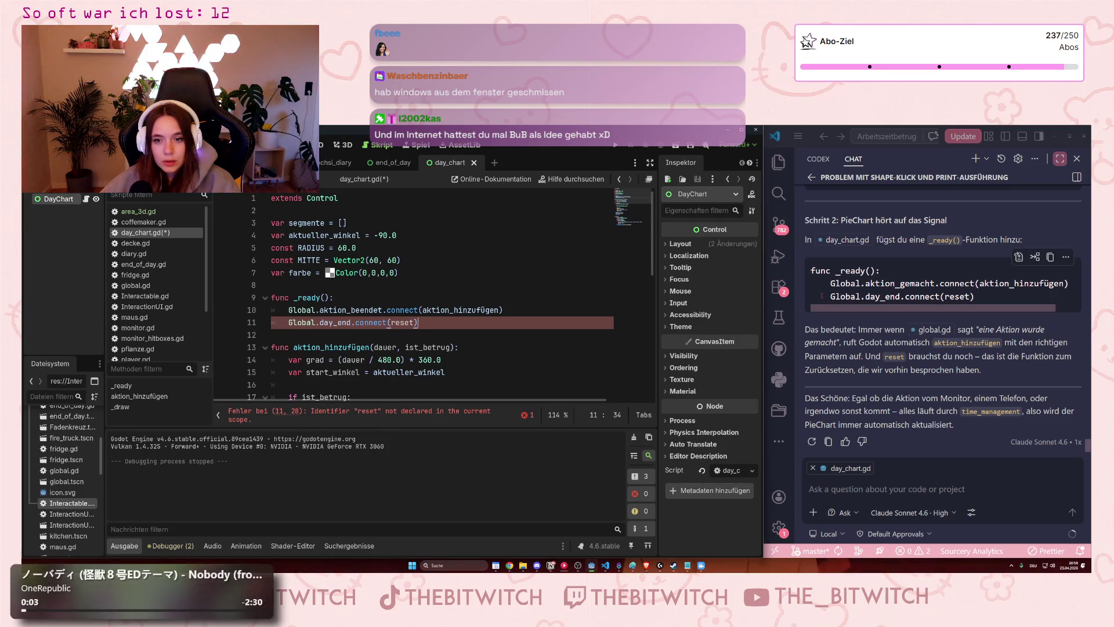
click(973, 299)
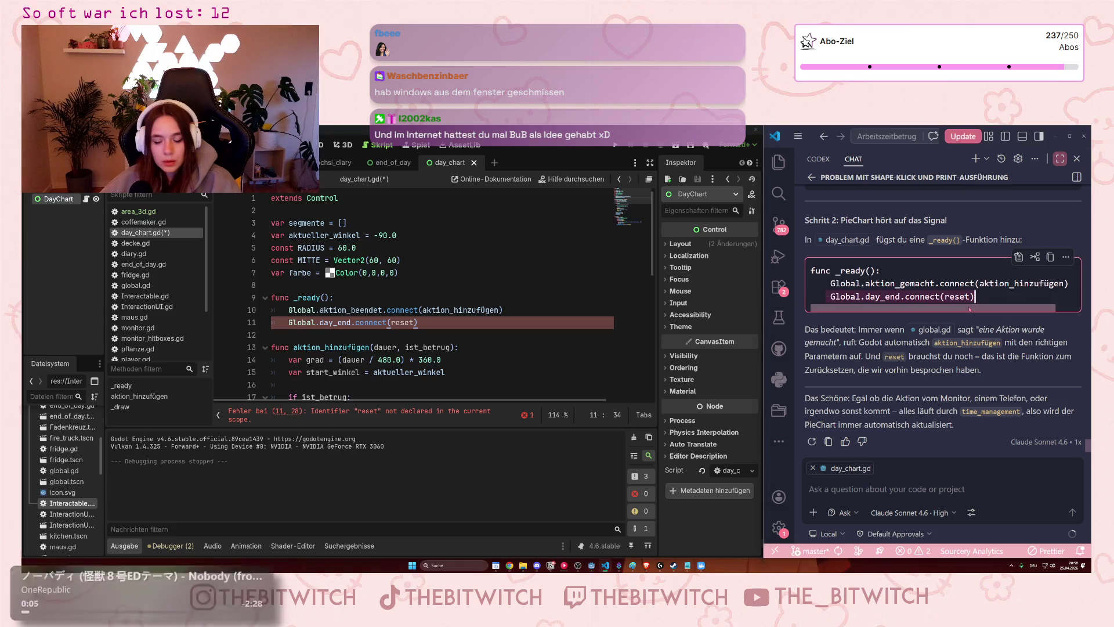
click(895, 479)
text(Global.day_end.connect(reset))
text(wirft ein)
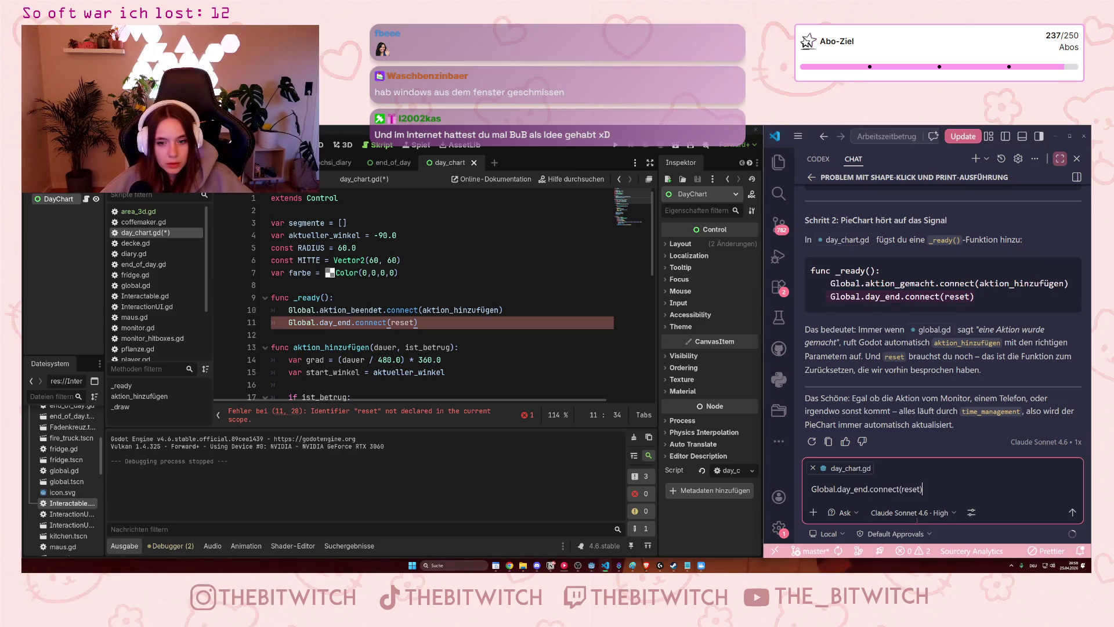
text(en fehlö)
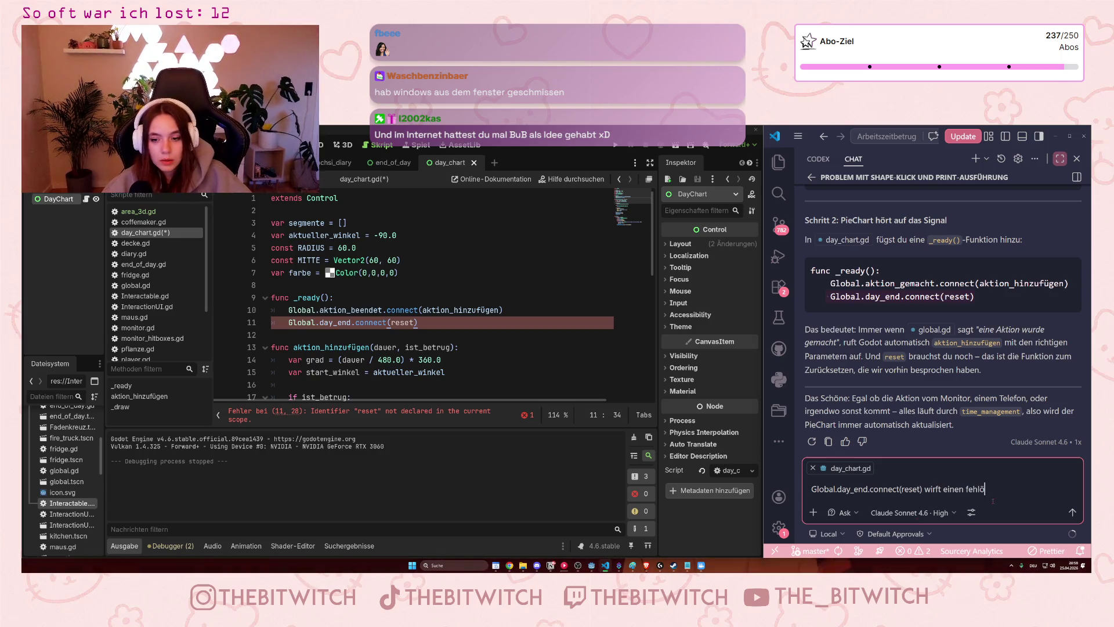
key(Return)
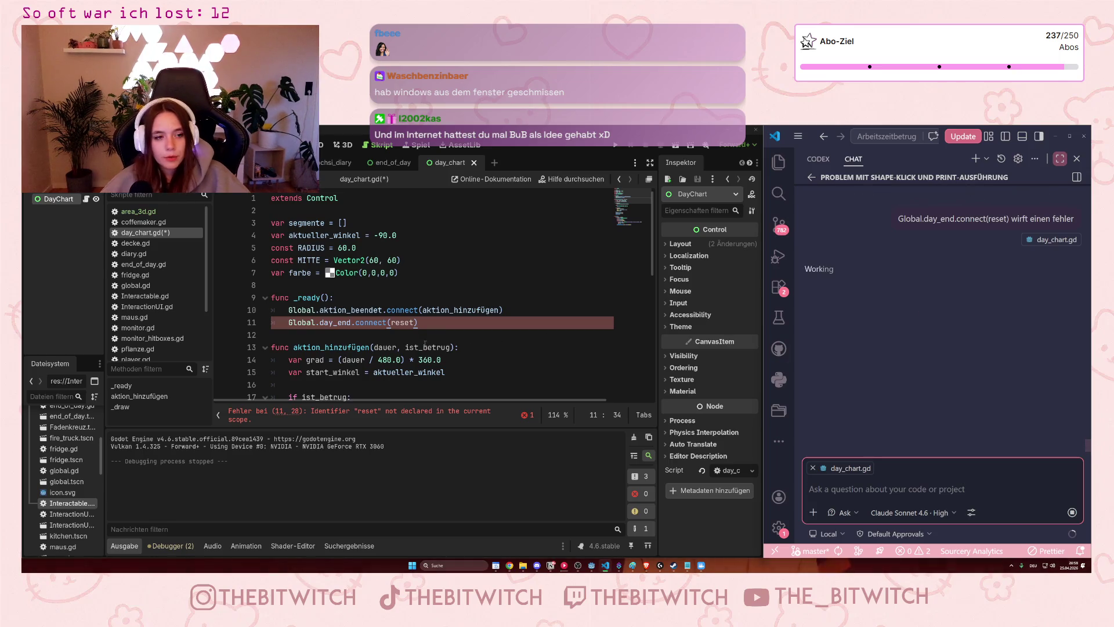
Back in day_chart.gd, make room for a new function below _draw.
click(409, 322)
click(398, 322)
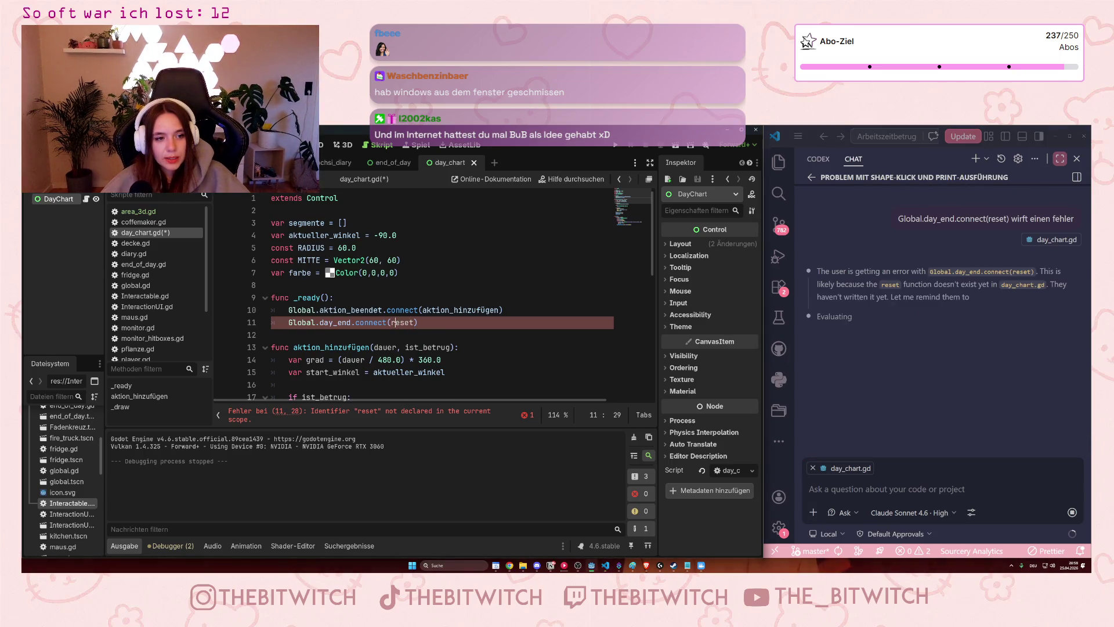
scroll(405, 338, down, 5)
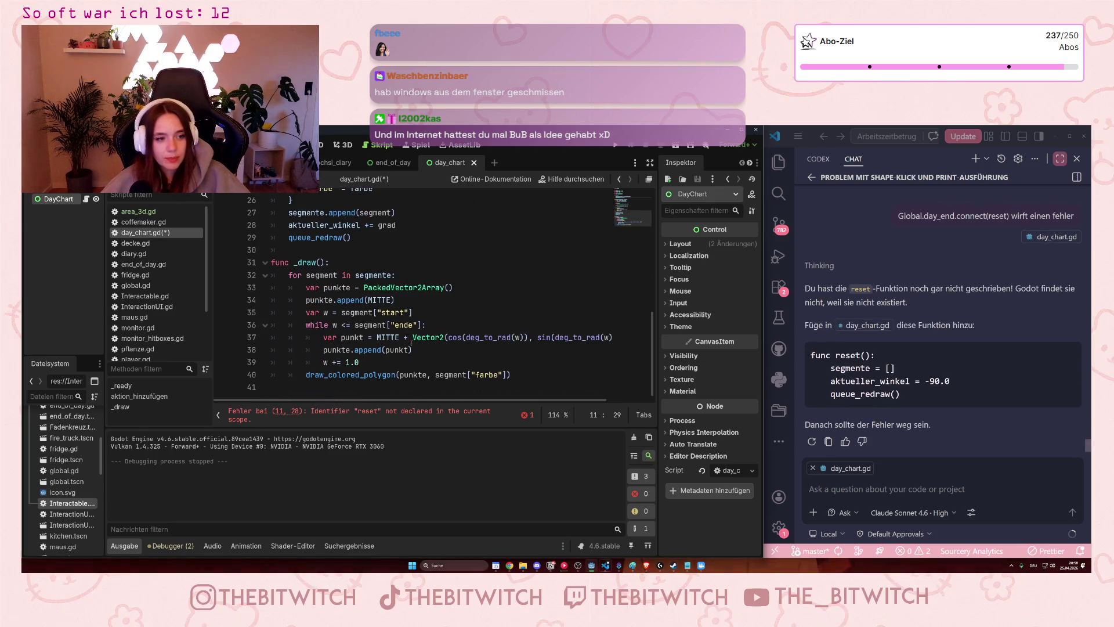
scroll(412, 342, up, 5)
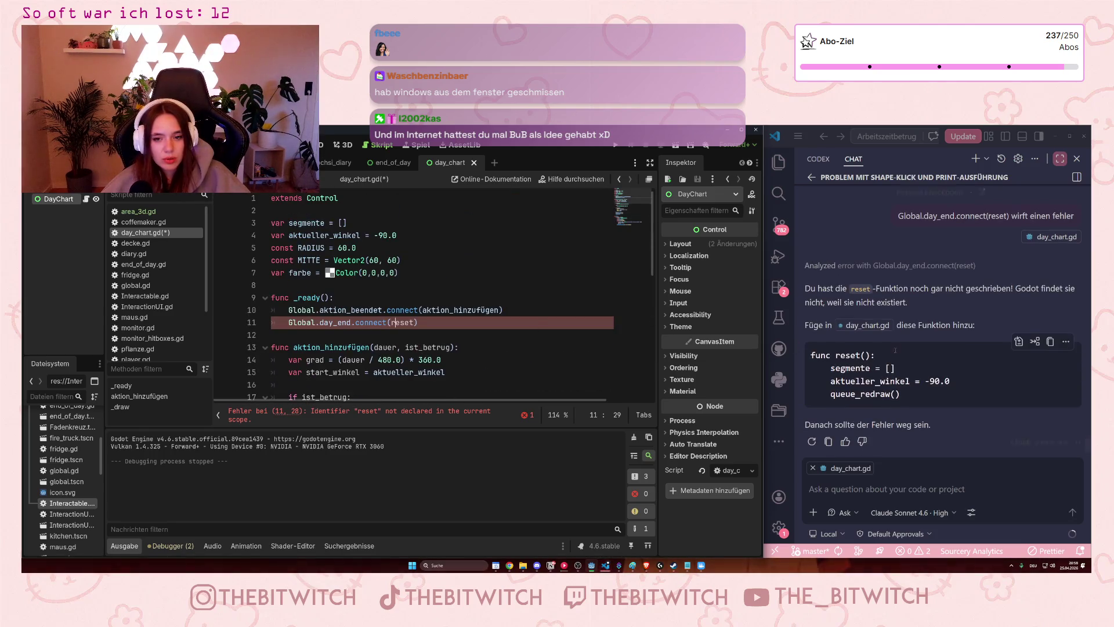
scroll(523, 348, down, 8)
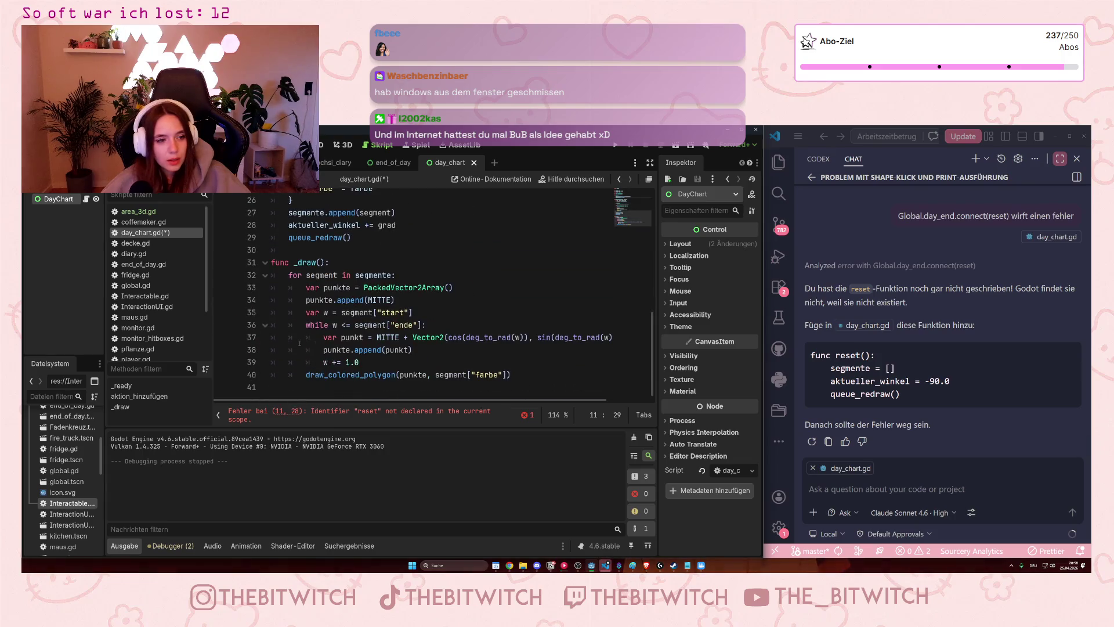
click(527, 380)
key(Return)
key(Return)
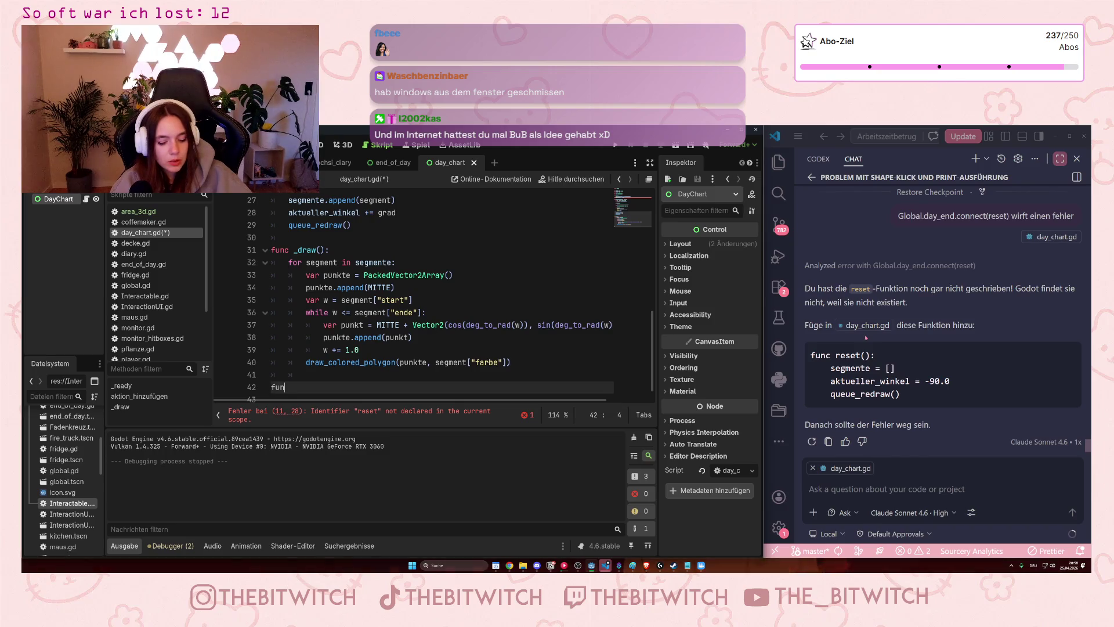
Write func reset(): setting segmente = [] and aktueller_winkel = -90.0.
text(c reset)
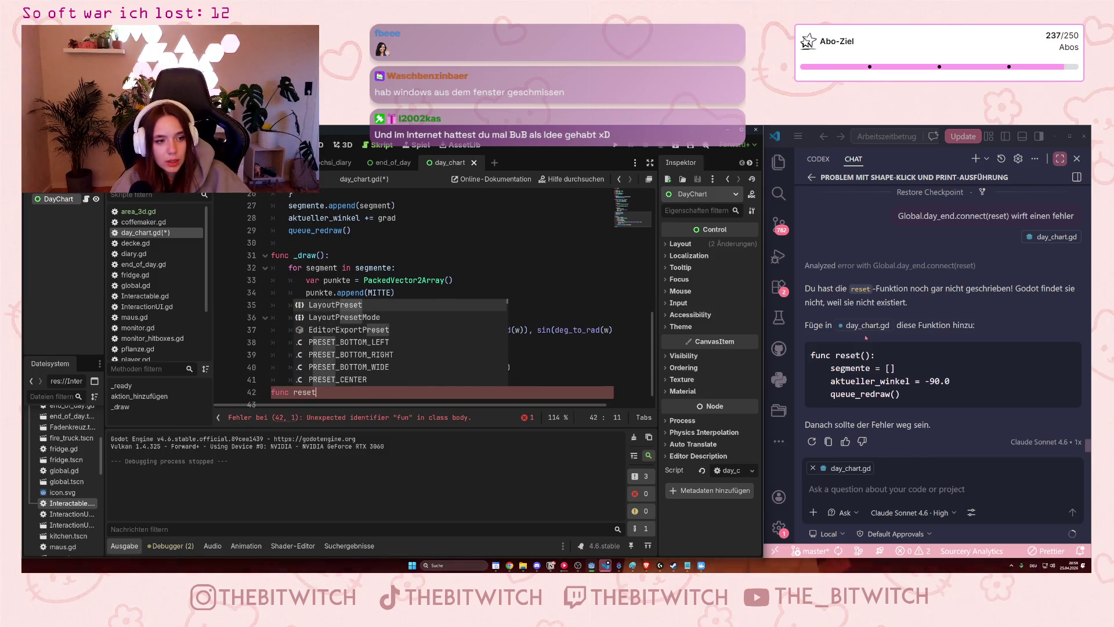
text(():)
key(Return)
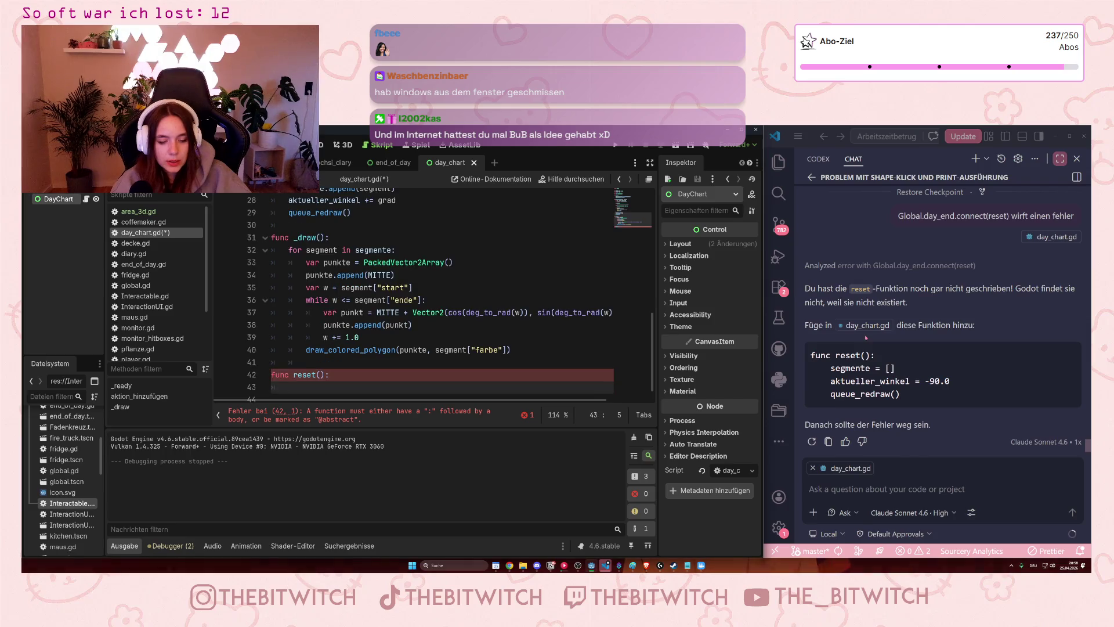
text(segmente = )
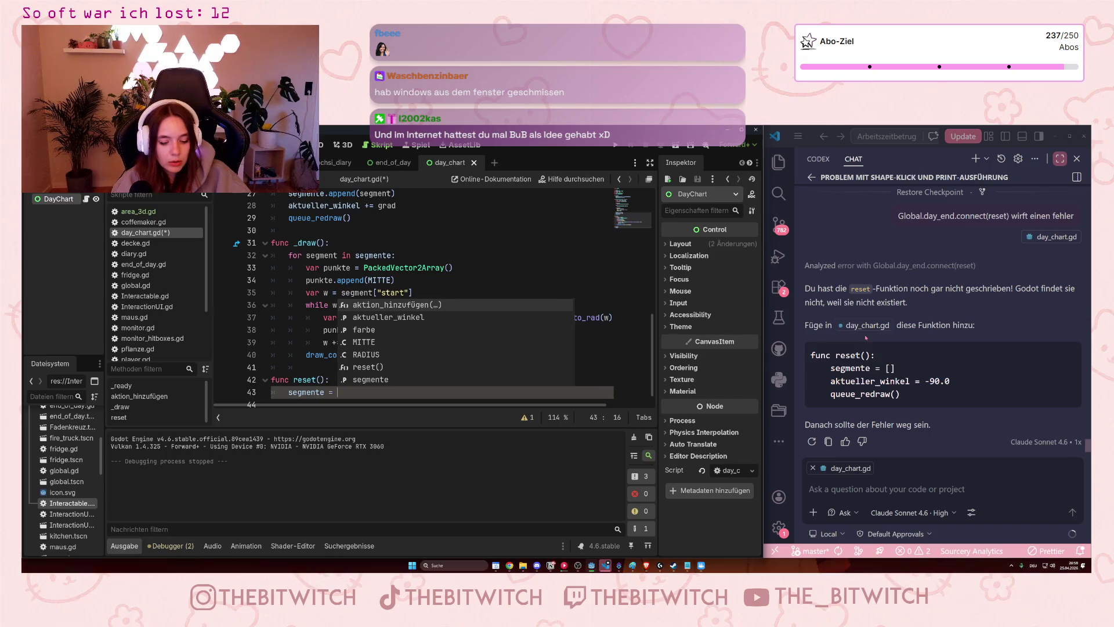
text([])
key(Return)
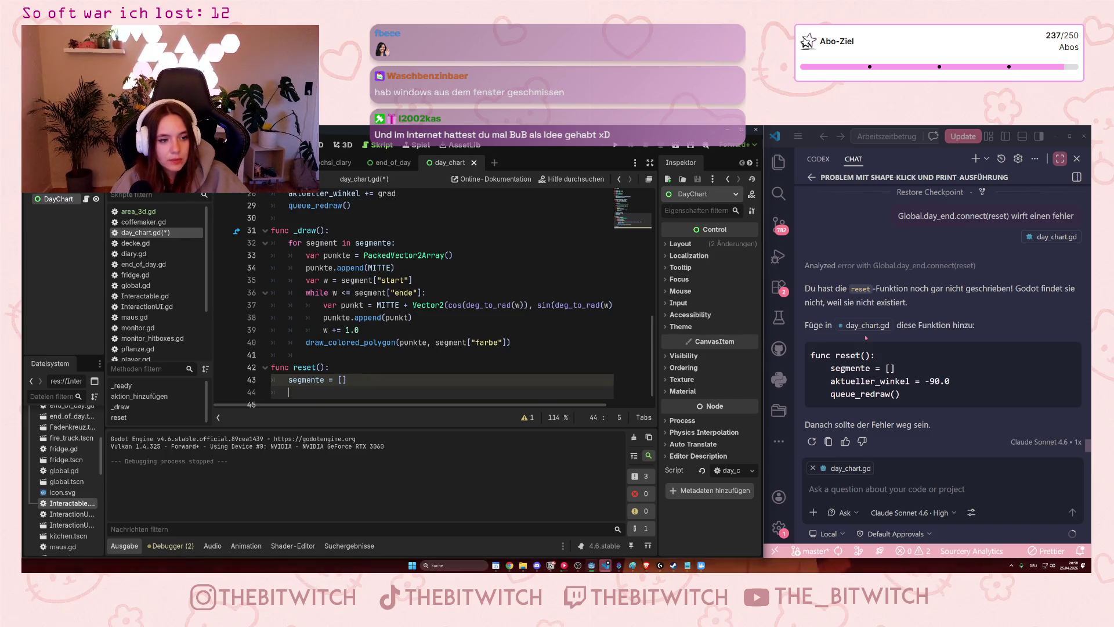
text(aka)
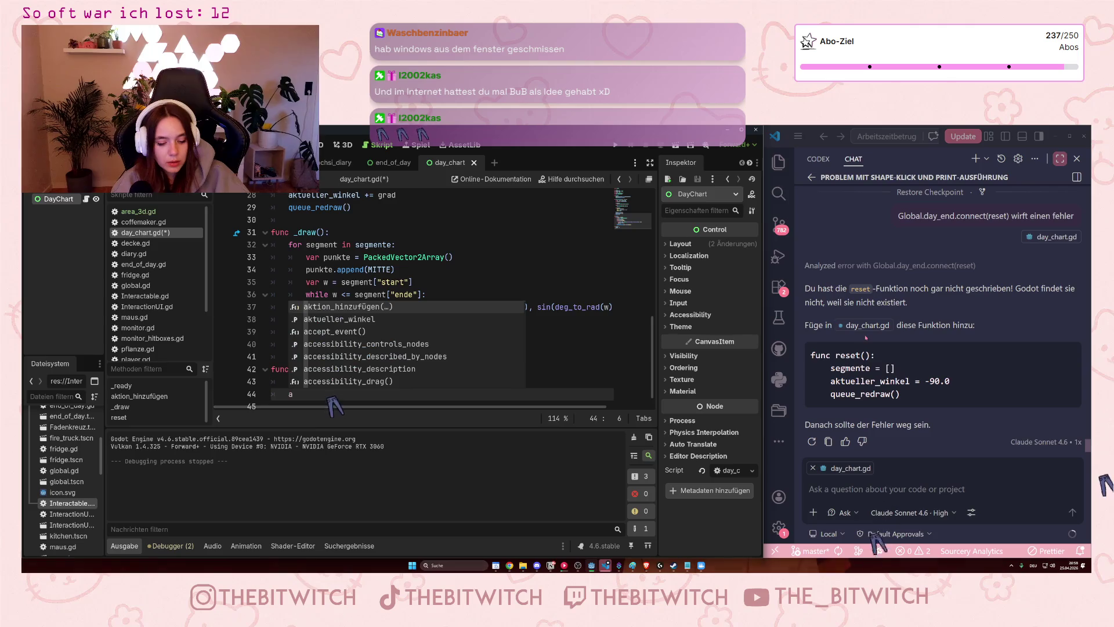
text(kt)
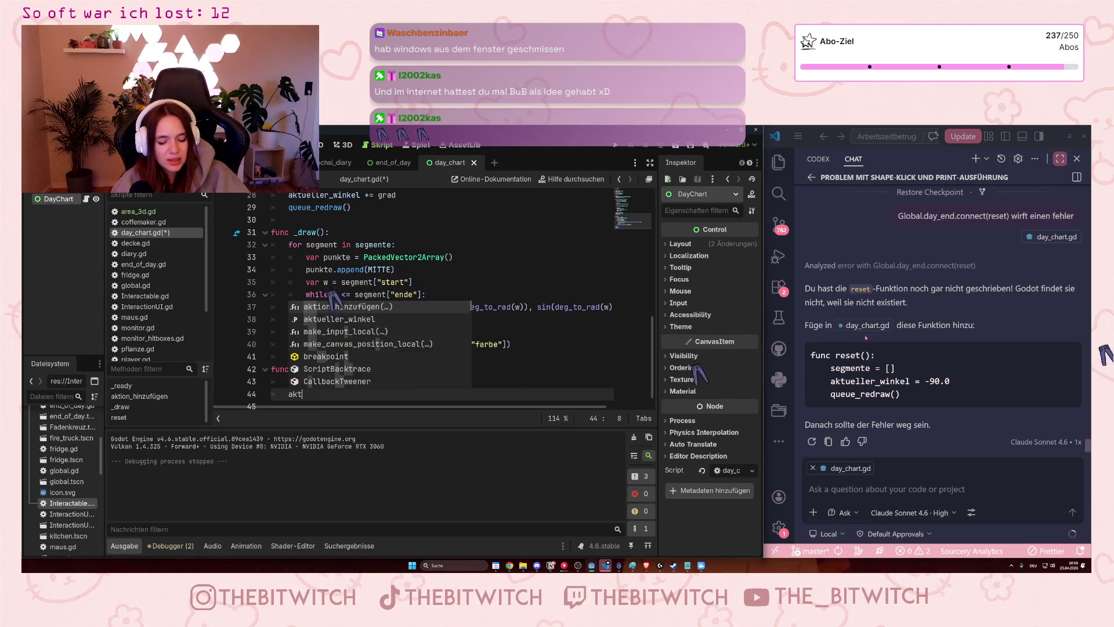
text(ueller)
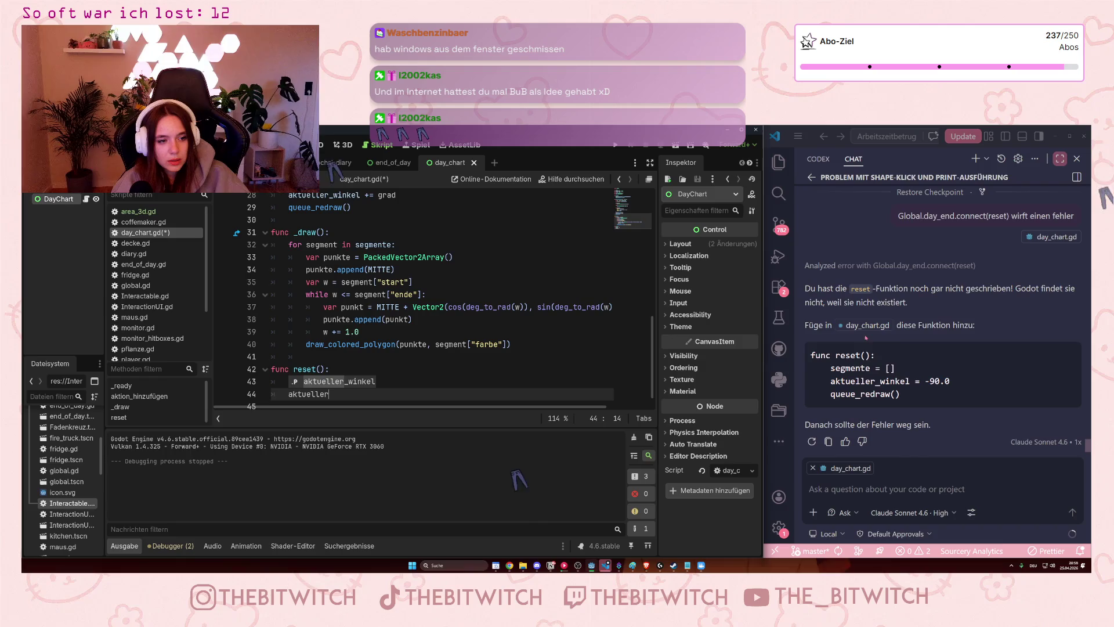
key(Return)
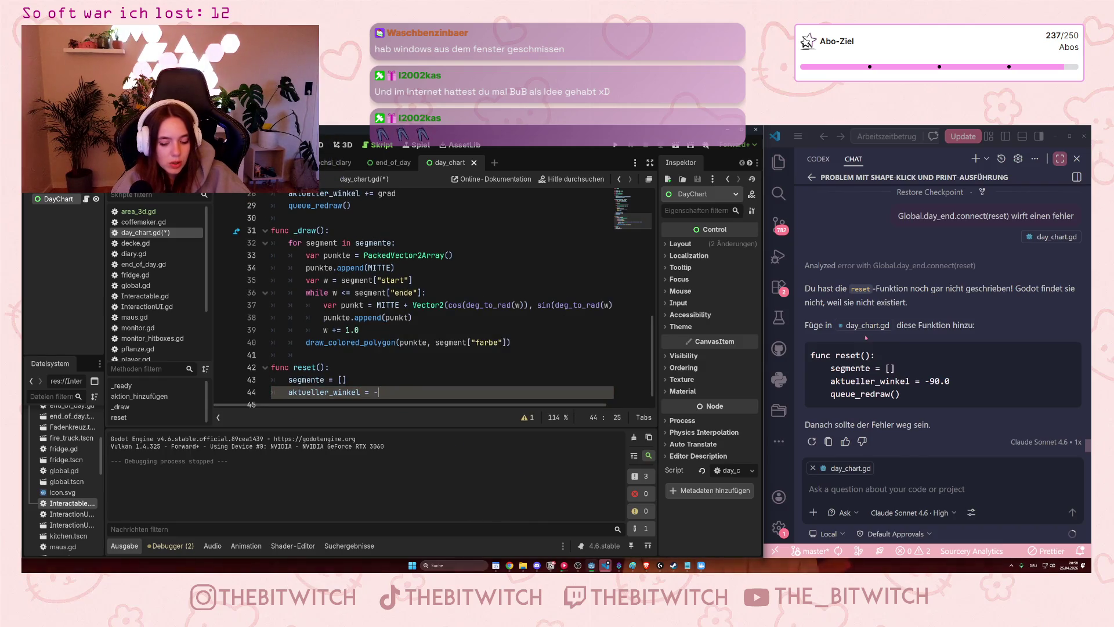
text(90.)
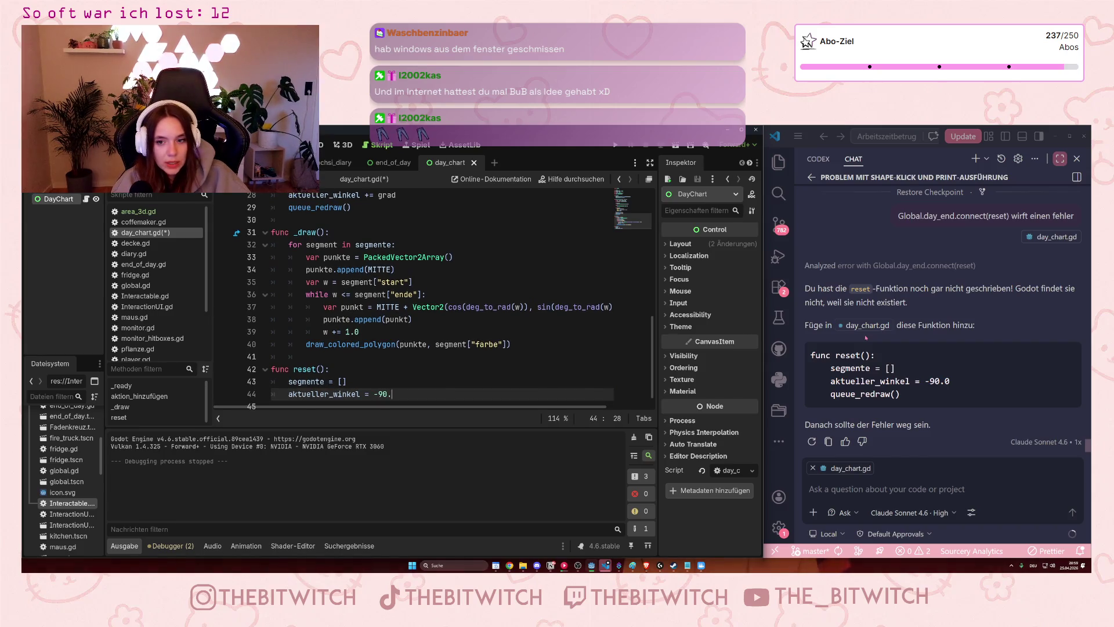
key(Return)
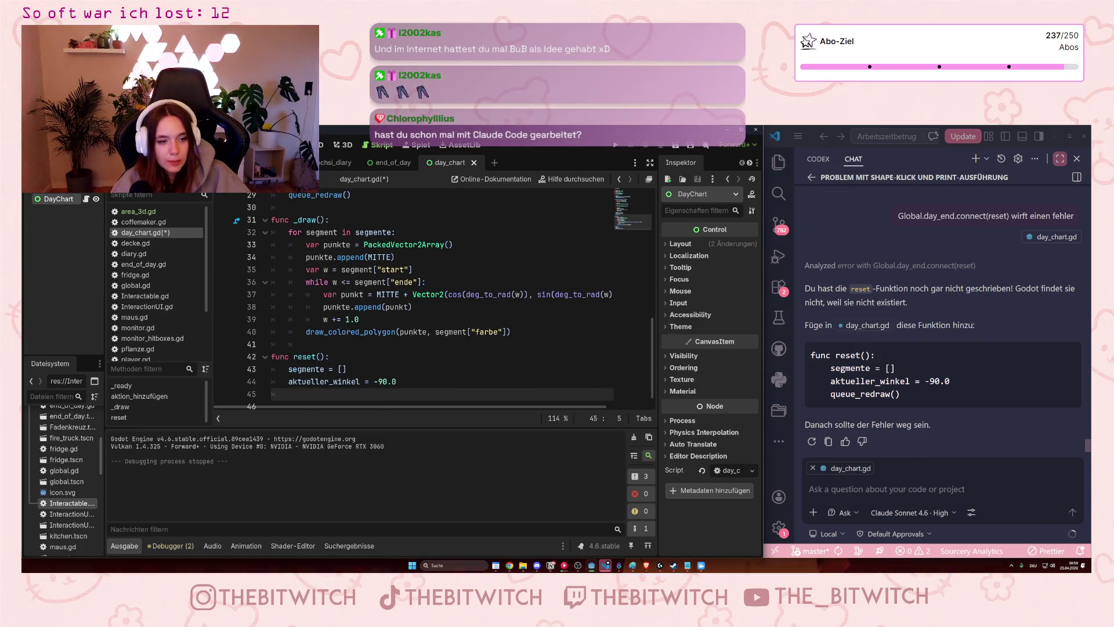
click(633, 565)
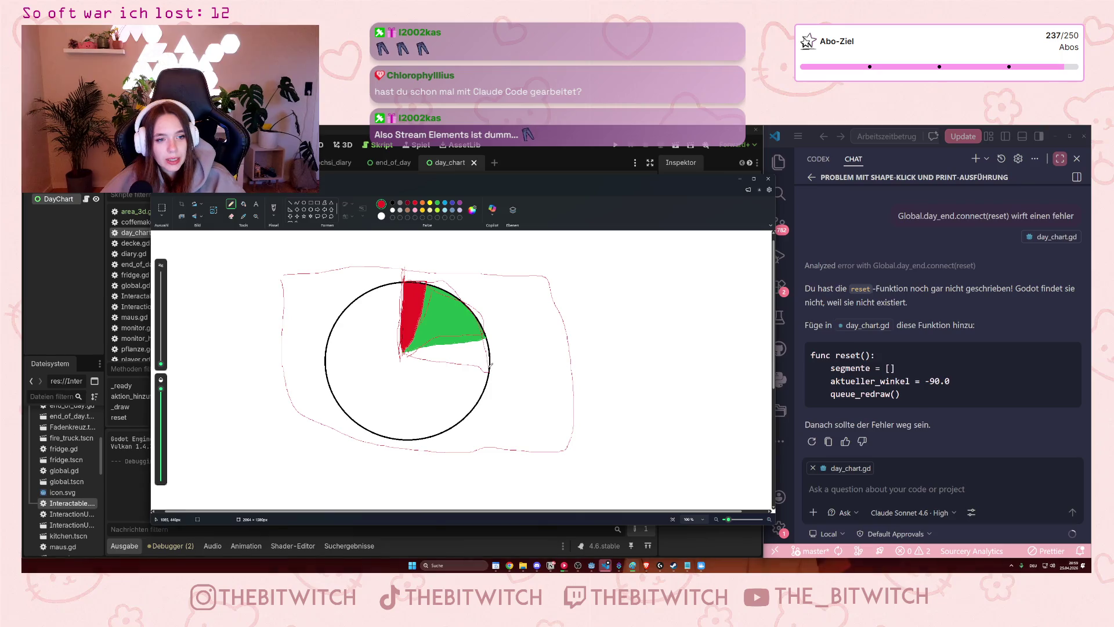
Draw a short red stroke right of the pie circle, then return to Godot.
drag(488, 374, 510, 355)
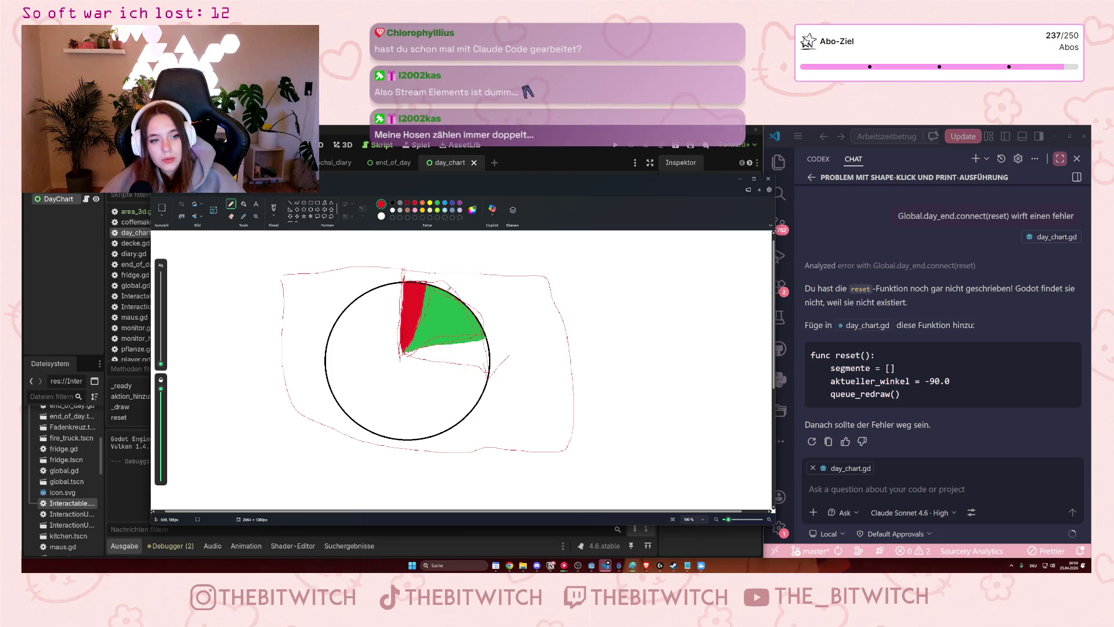
click(741, 179)
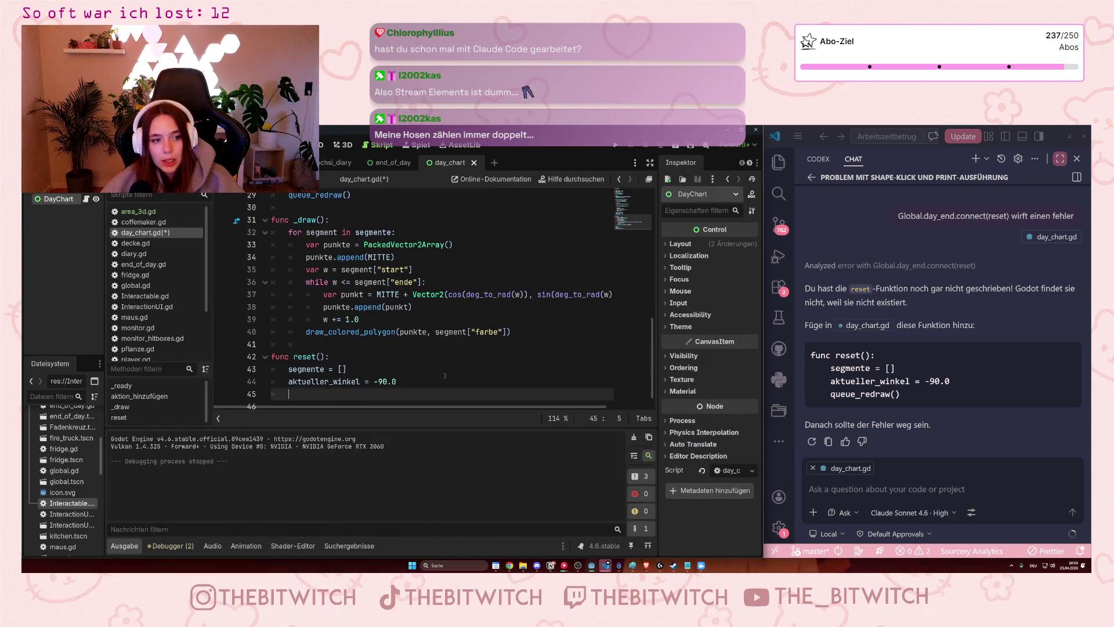
End reset() with queue_redraw() and save day_chart.gd.
text(queue)
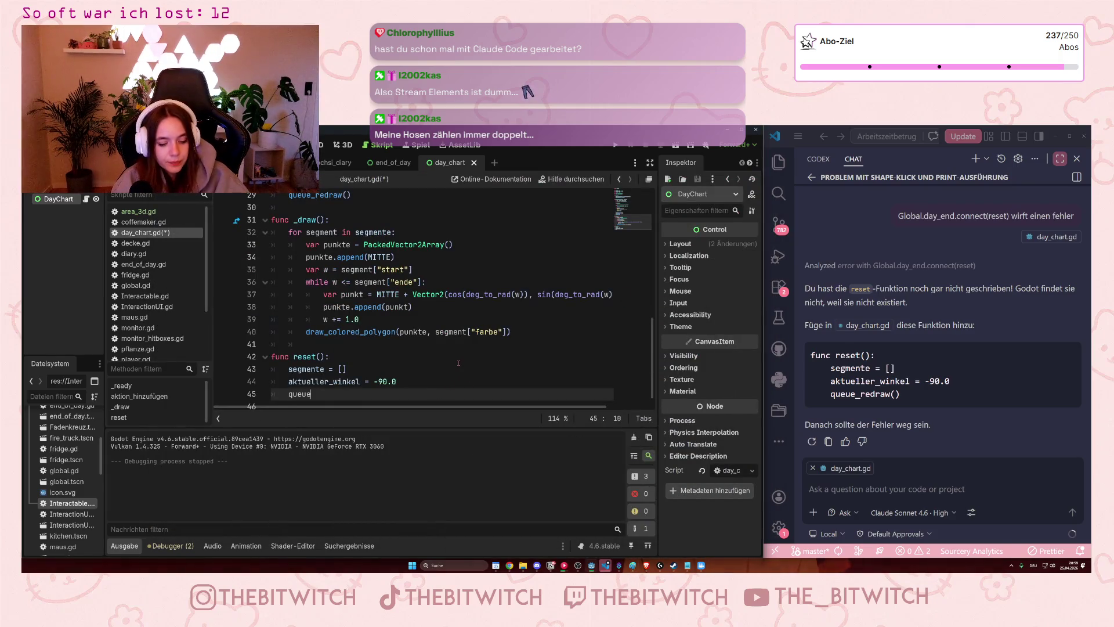
text(_re)
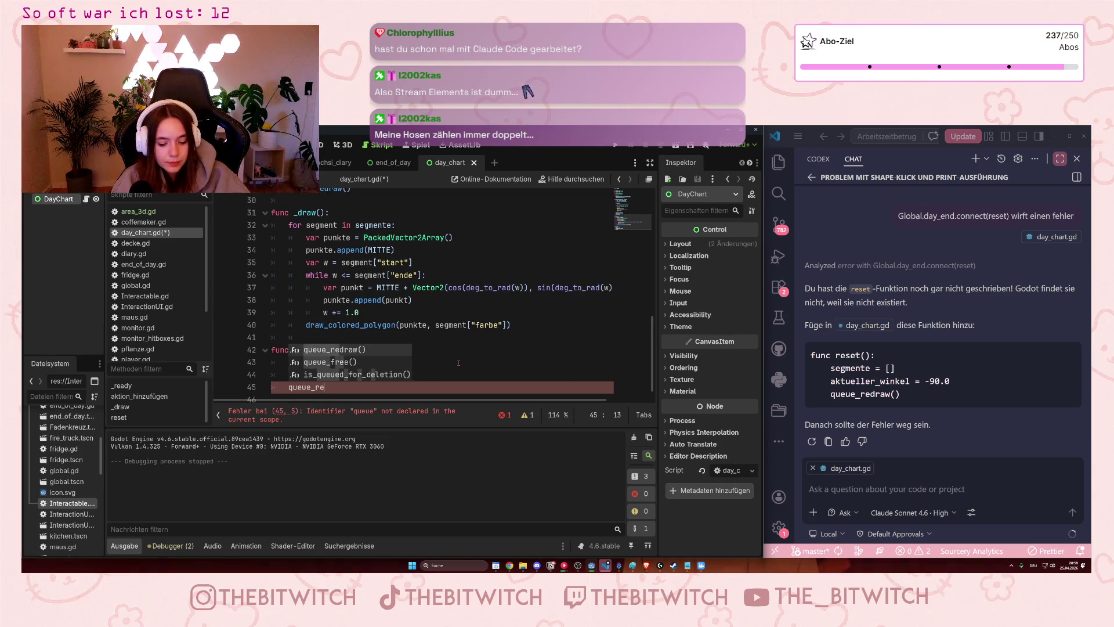
text(dra)
key(Return)
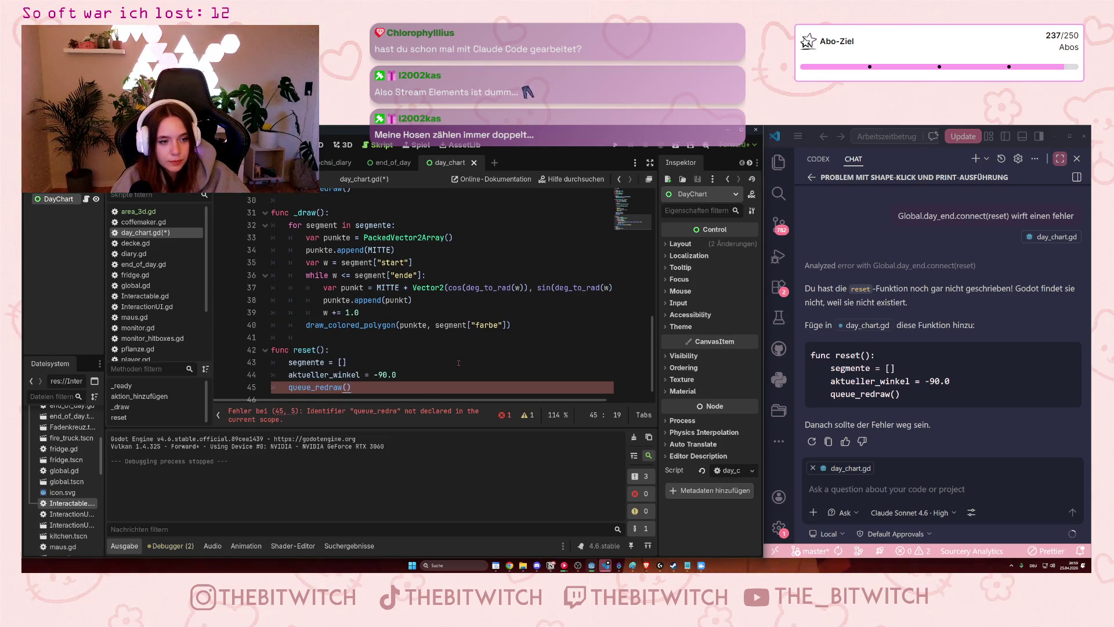
click(493, 359)
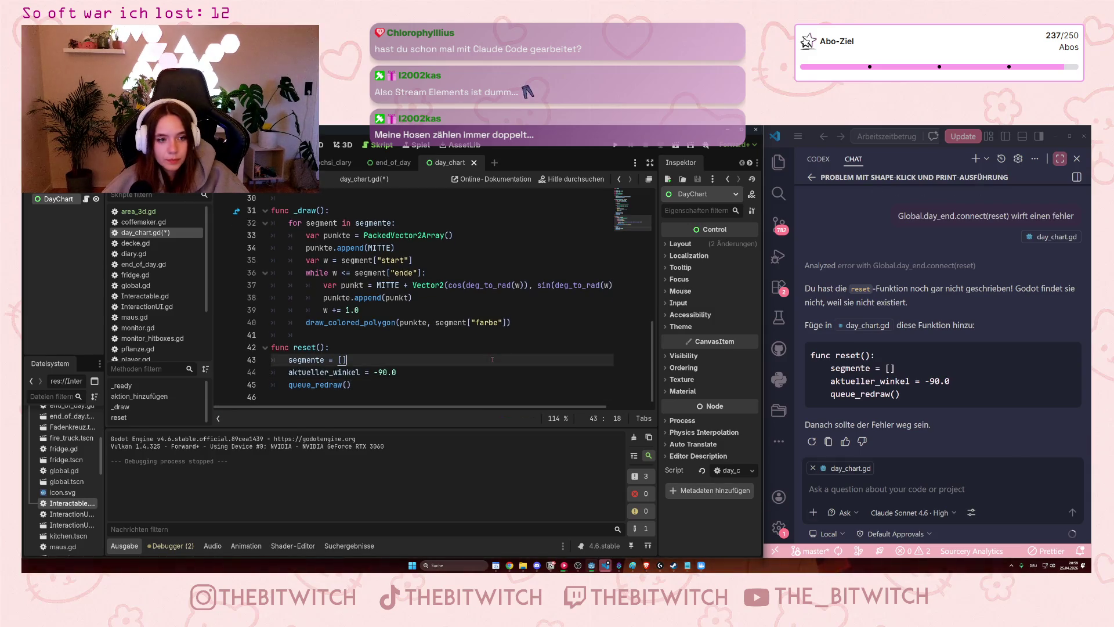
key(ctrl+s)
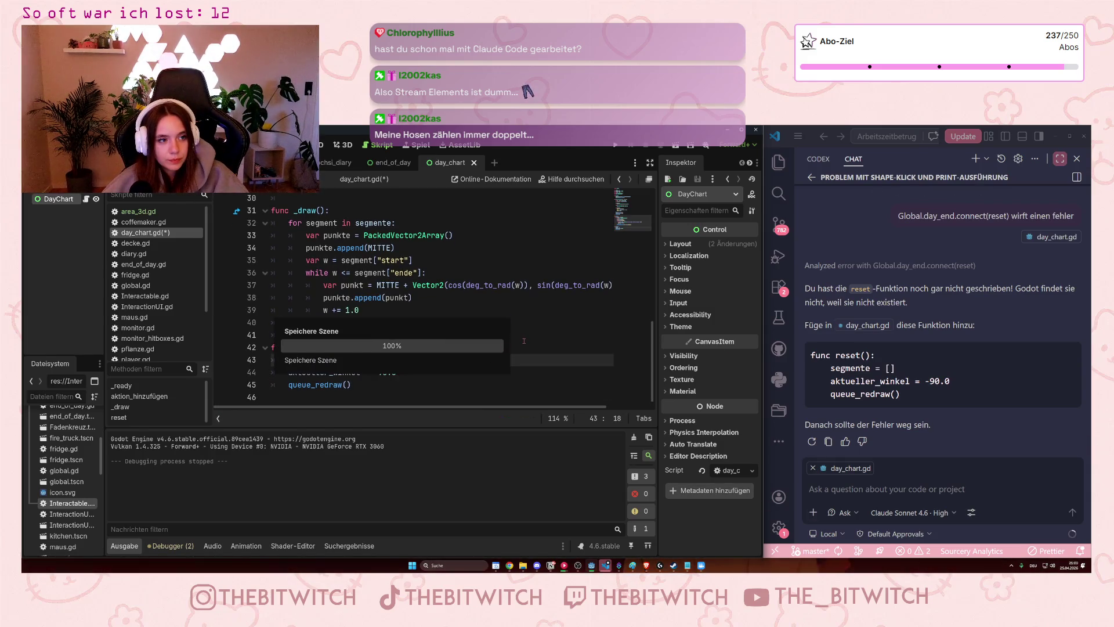
scroll(917, 388, up, 2)
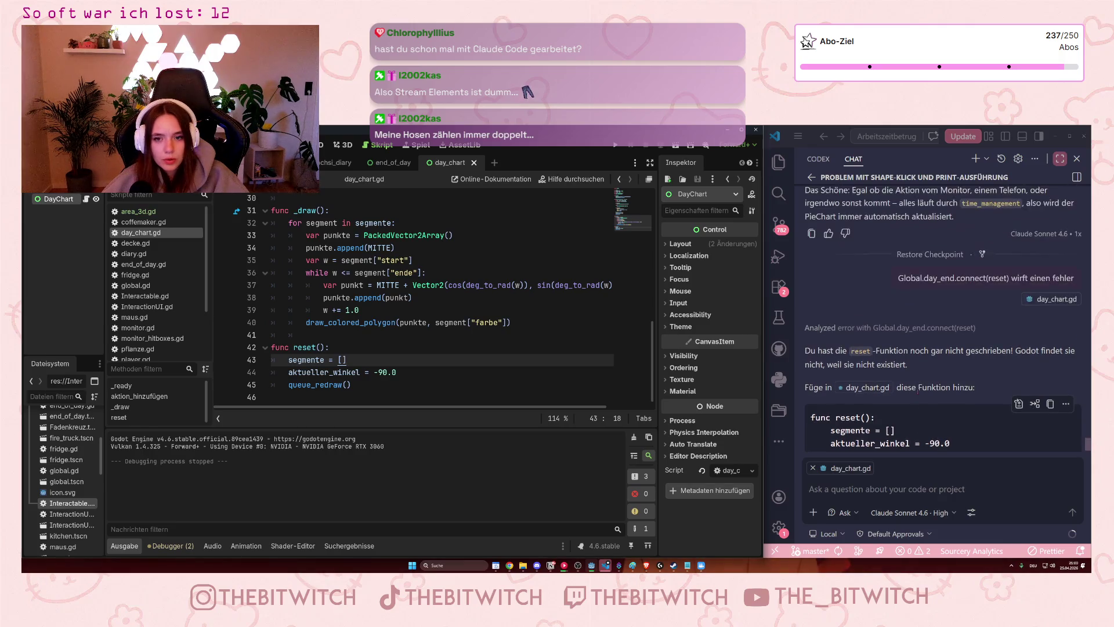
Ask the coding assistant 'Würde es jetzt funktionieren?' about the global.gd and day_chart.gd changes.
scroll(918, 389, up, 1)
click(922, 429)
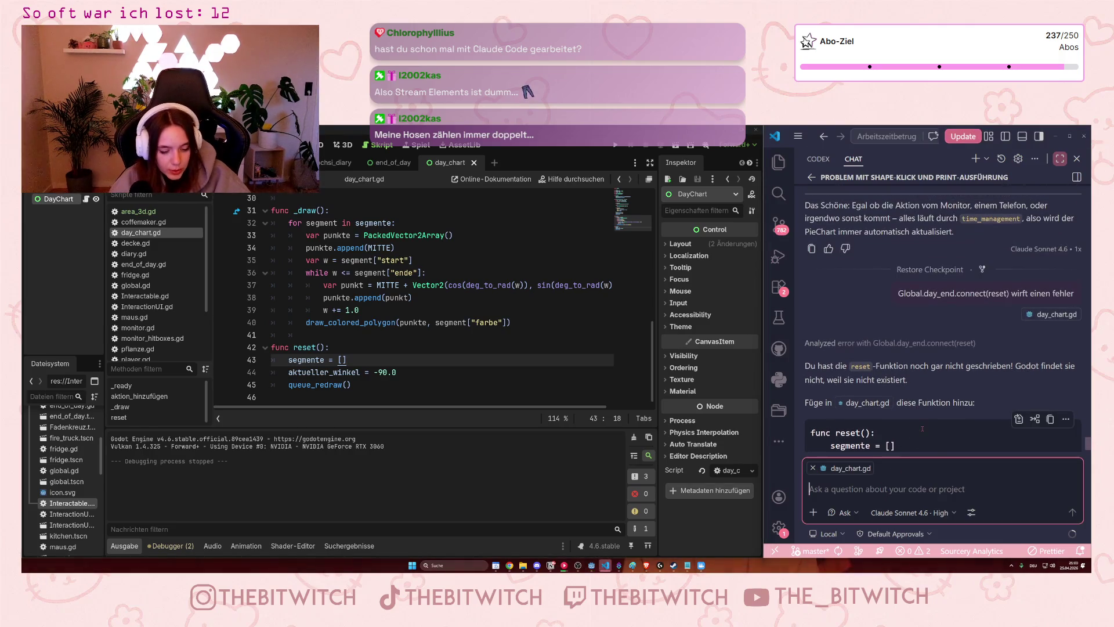
text(Würde es jetzt funktionieren?)
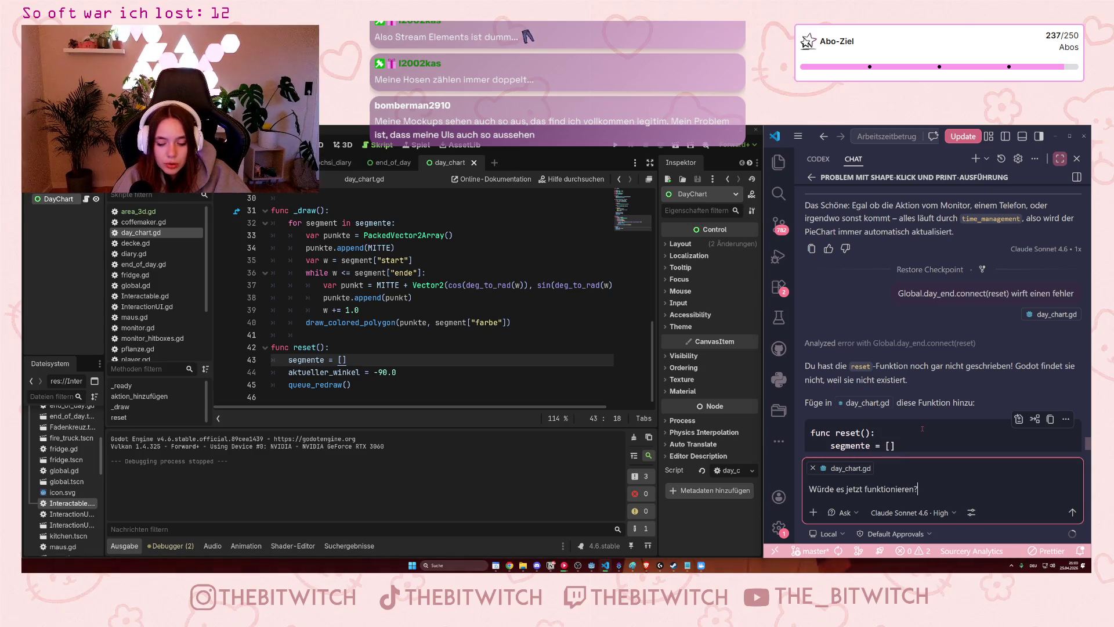
key(Return)
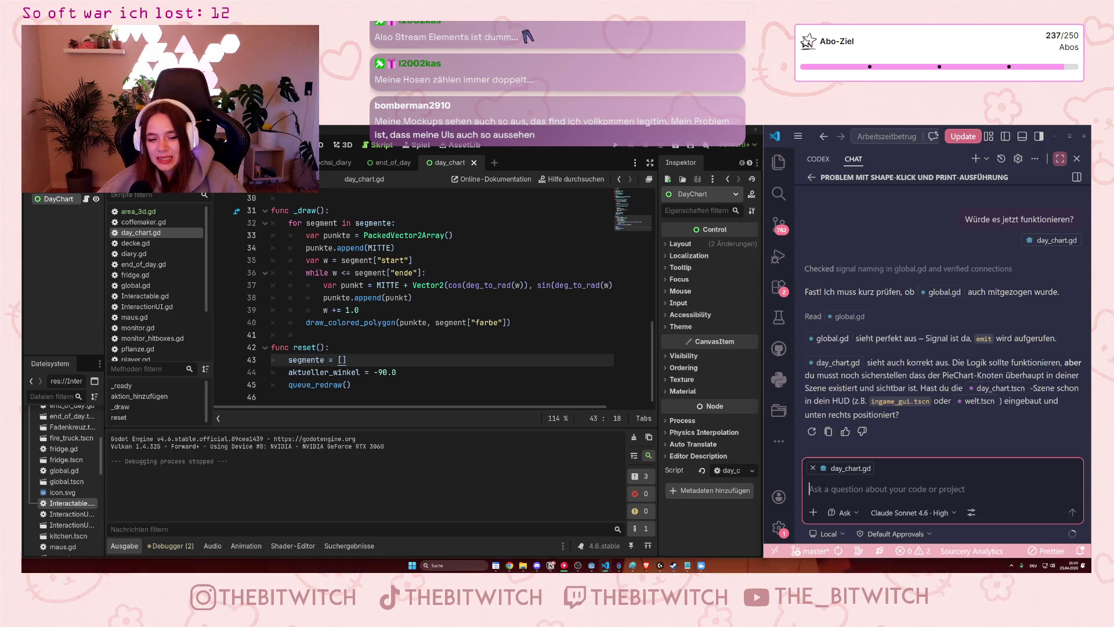
click(633, 566)
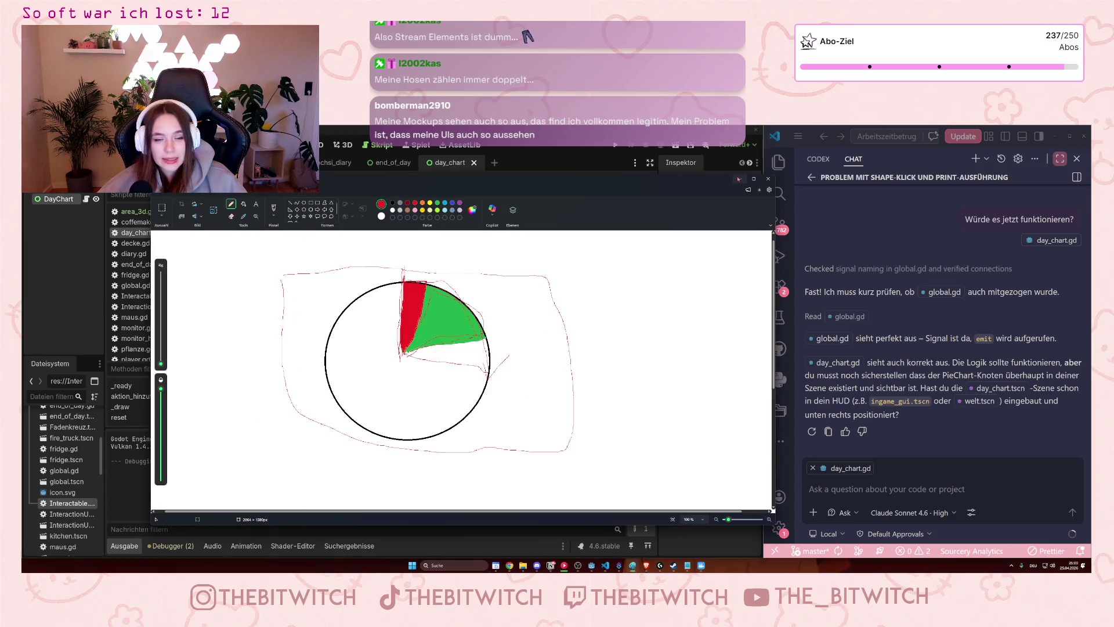
click(739, 179)
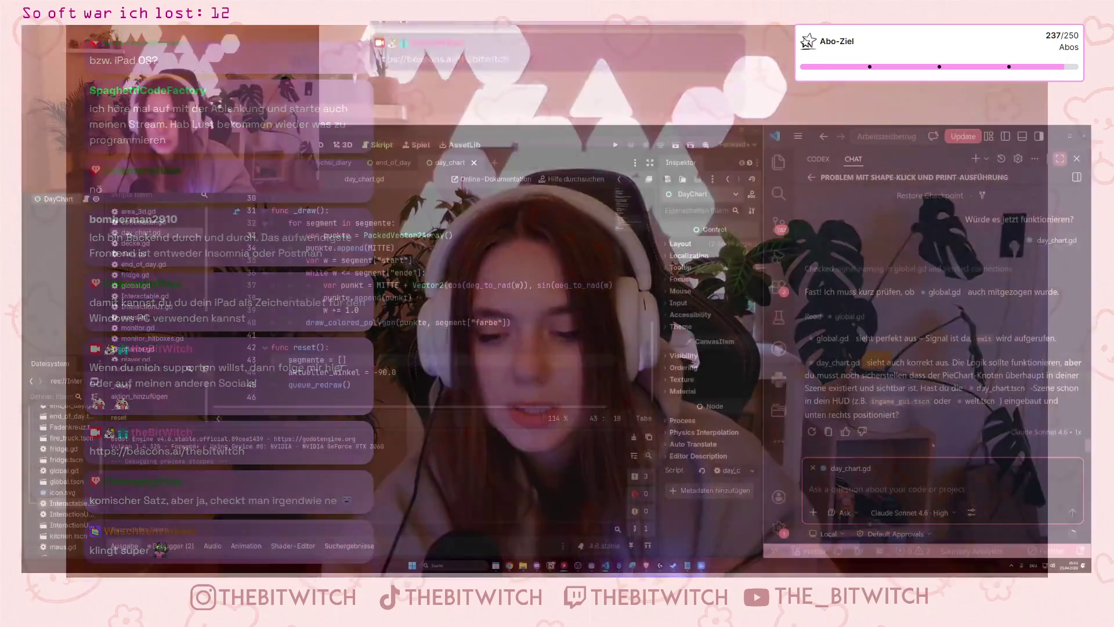
Flip past the Streamer.bot queues window to bring the red-and-green Paint pie-chart sketch forward.
key(alt+Tab)
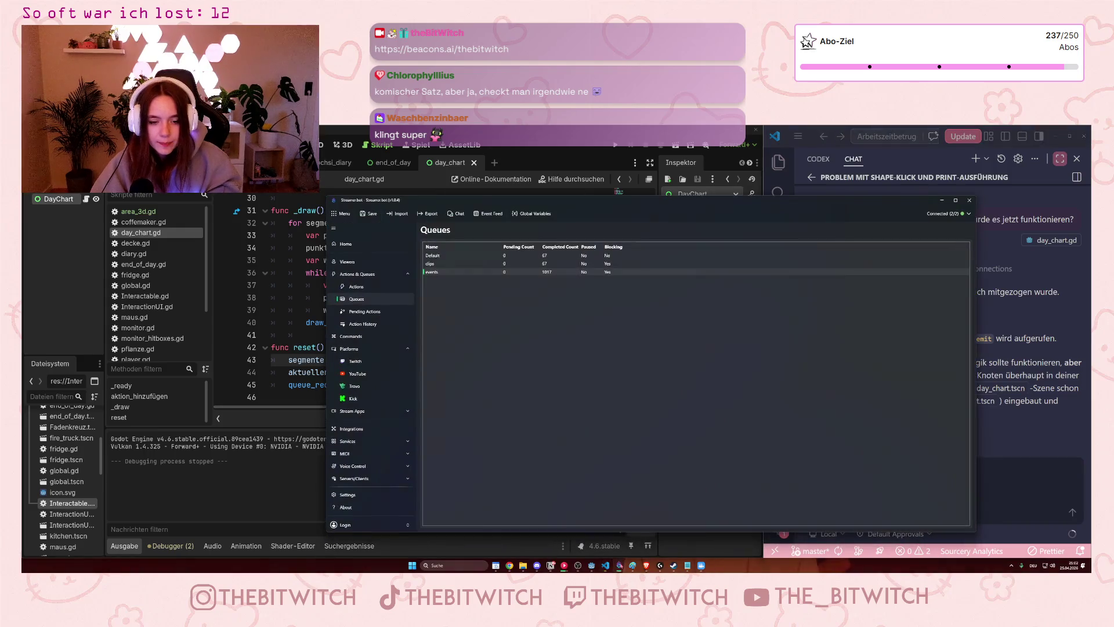
key(alt+F4)
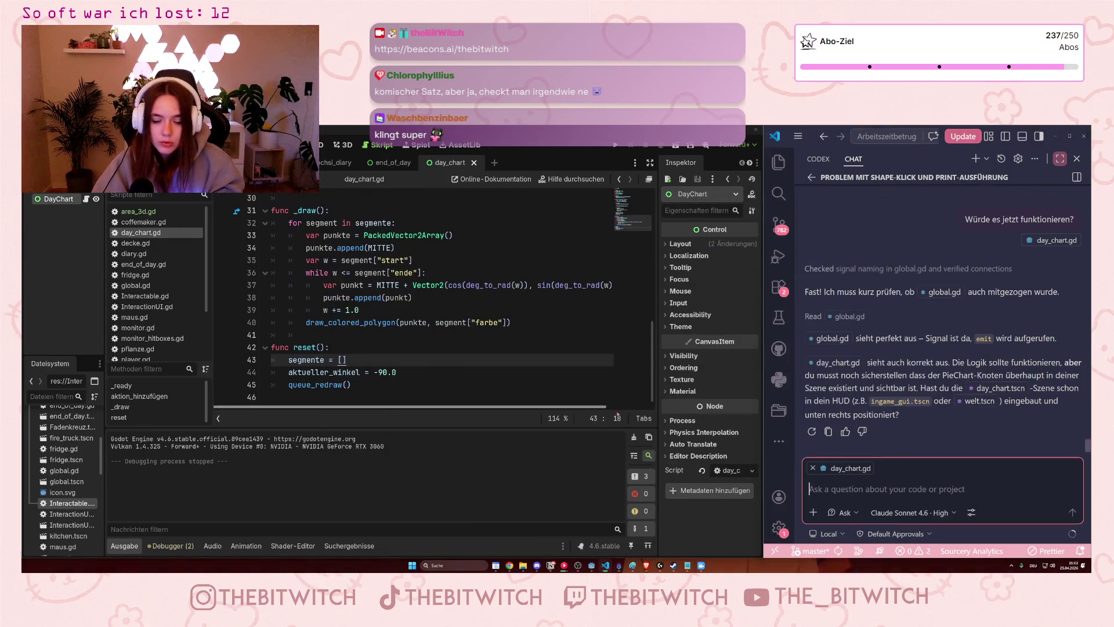
key(alt+Tab)
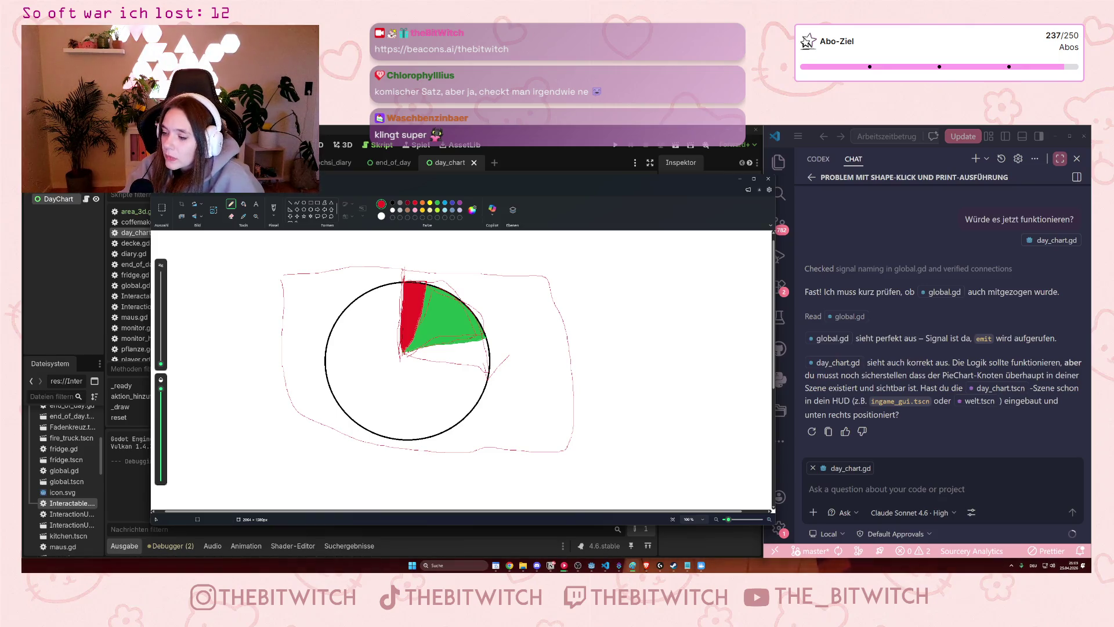
Minimize the Paint pie-chart sketch to reveal day_chart.gd beside the assistant chat.
key(super+Down)
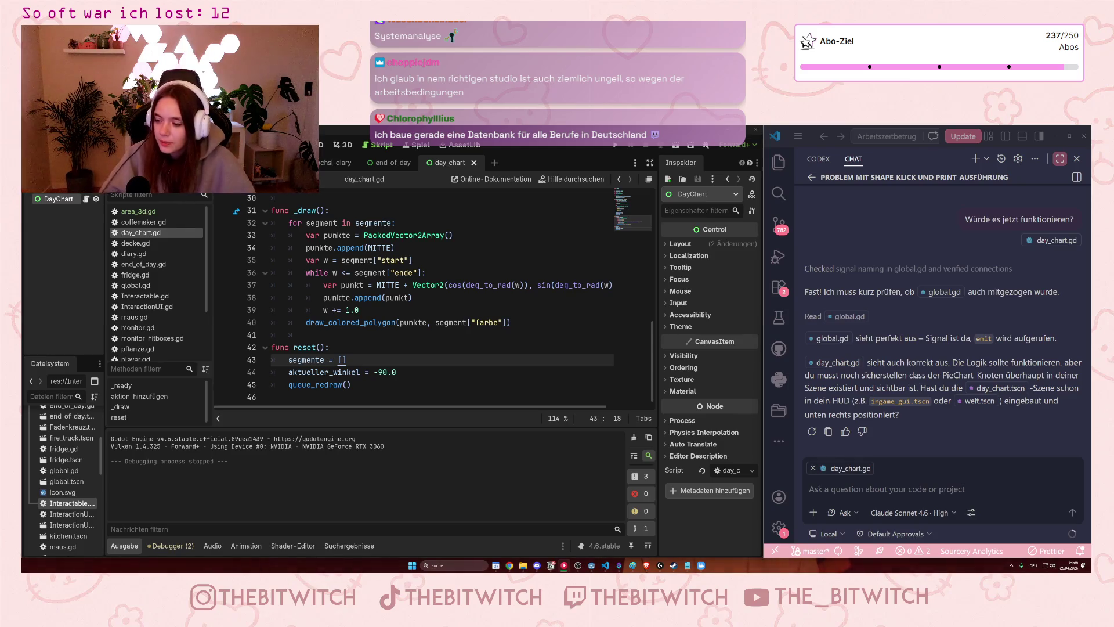
click(940, 489)
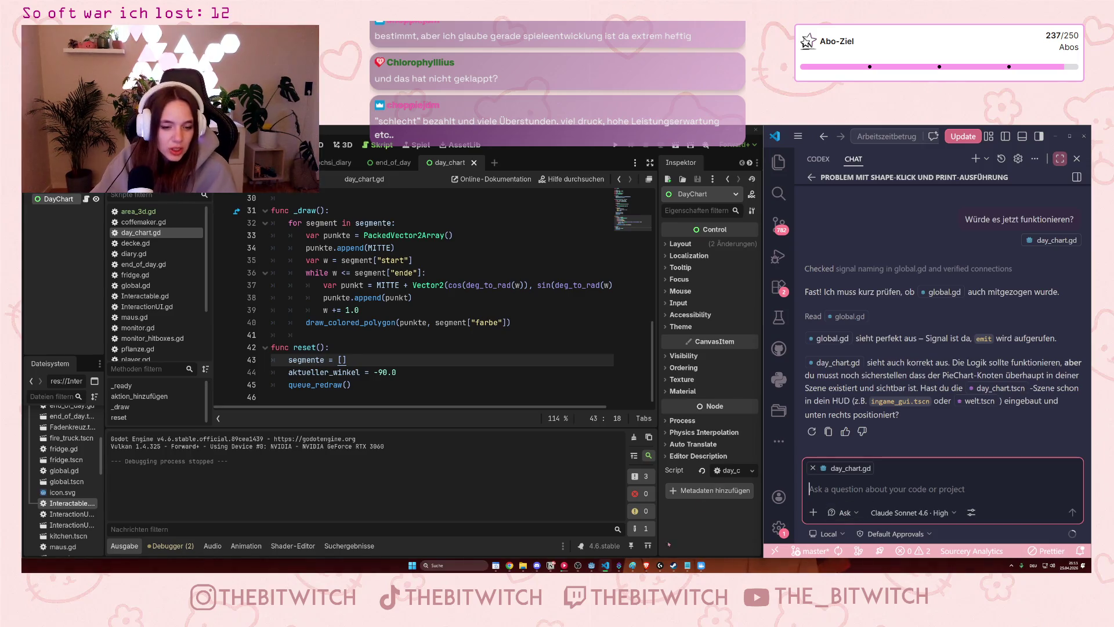
click(662, 568)
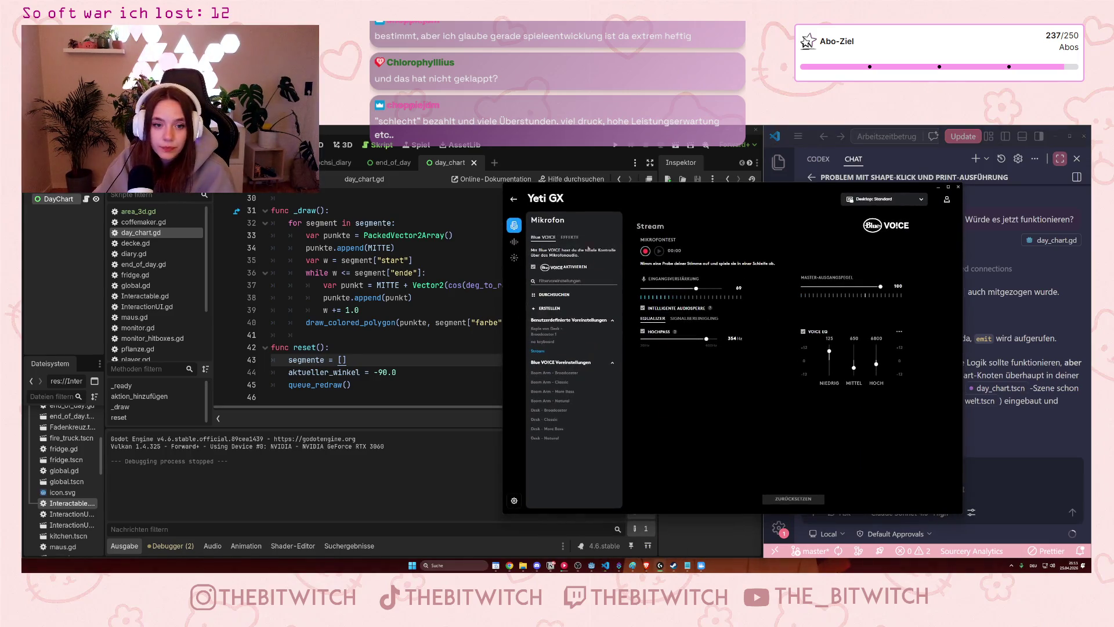
click(511, 200)
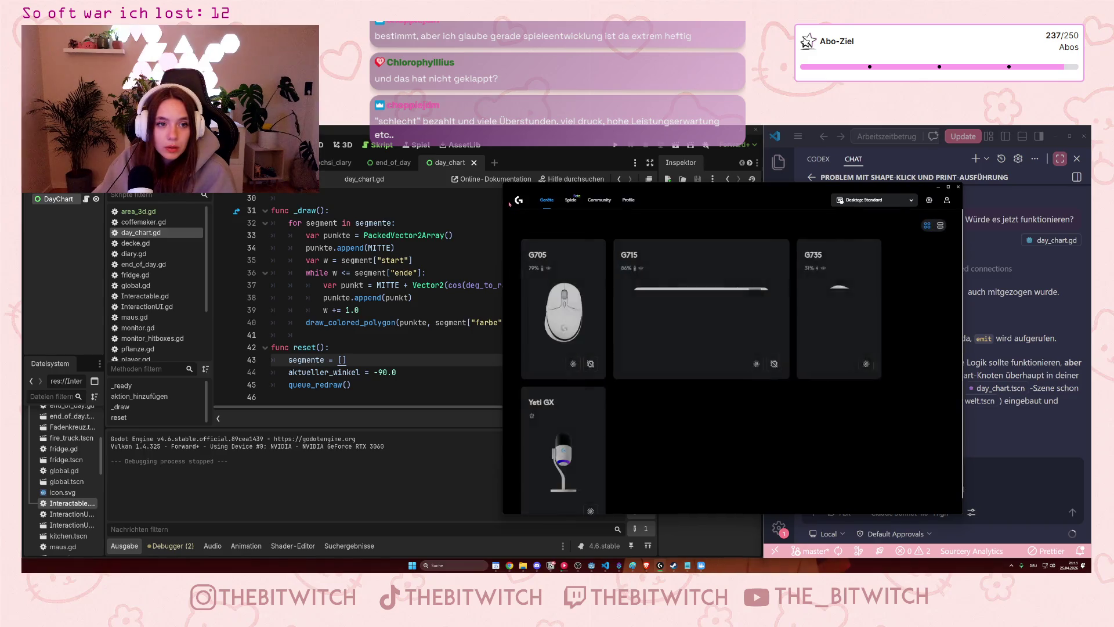
click(940, 187)
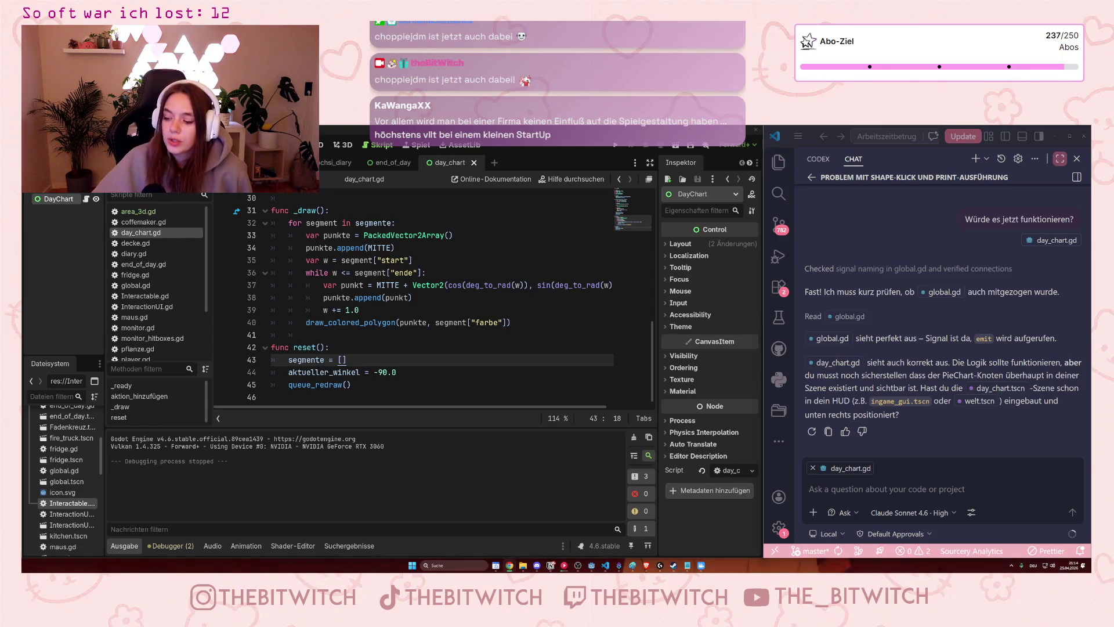
click(354, 348)
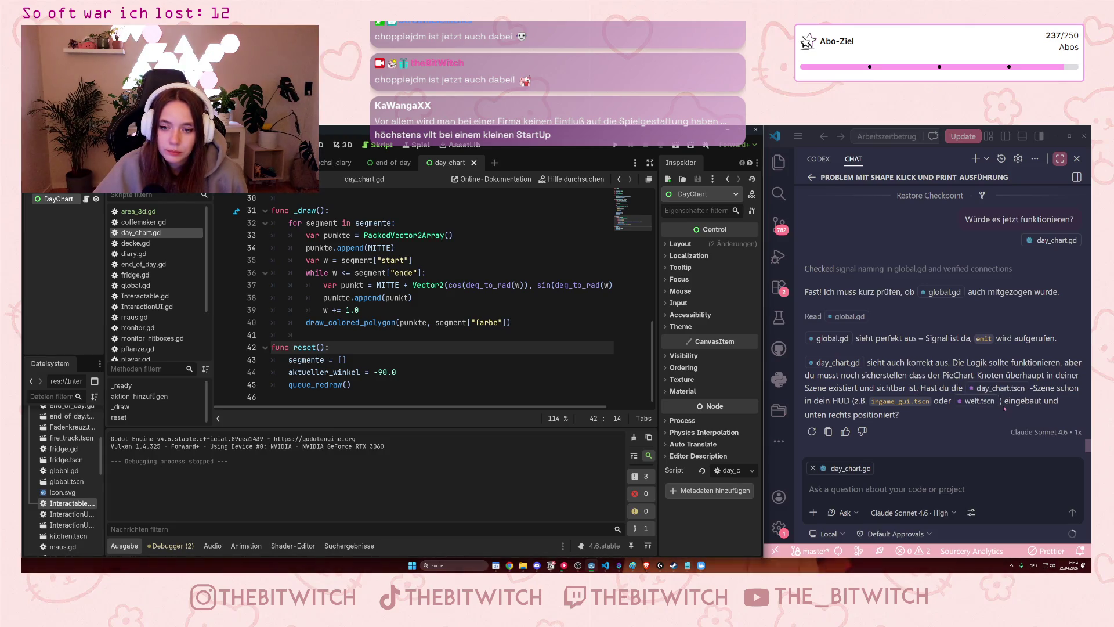
click(540, 285)
Run the game, walk to the lounge sofa and sleep on it to advance the day, then close the game.
key(F5)
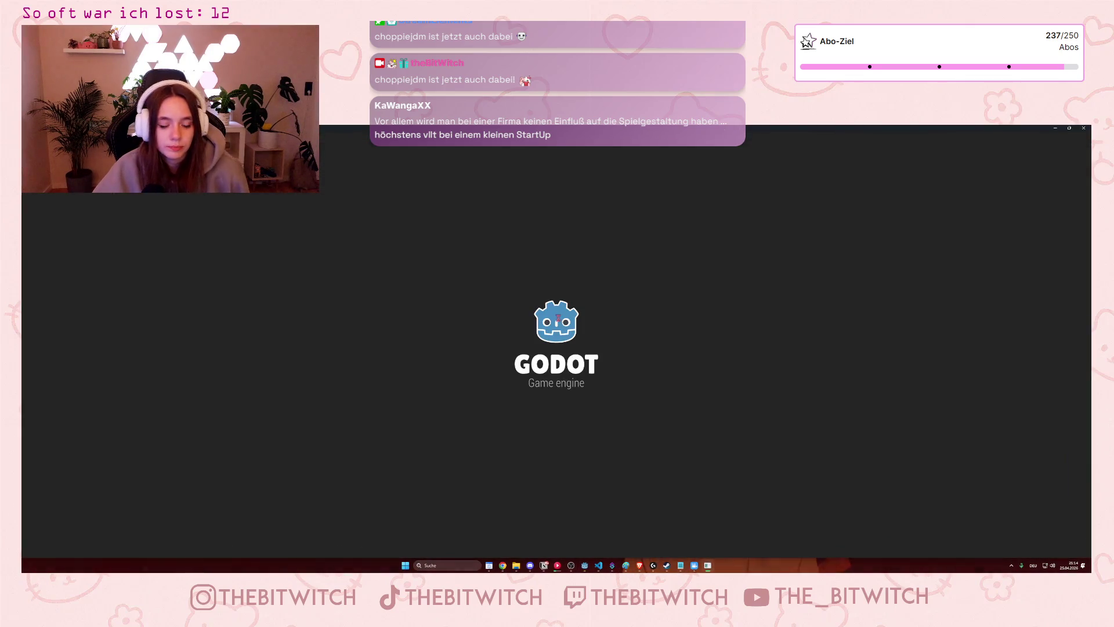
key(w)
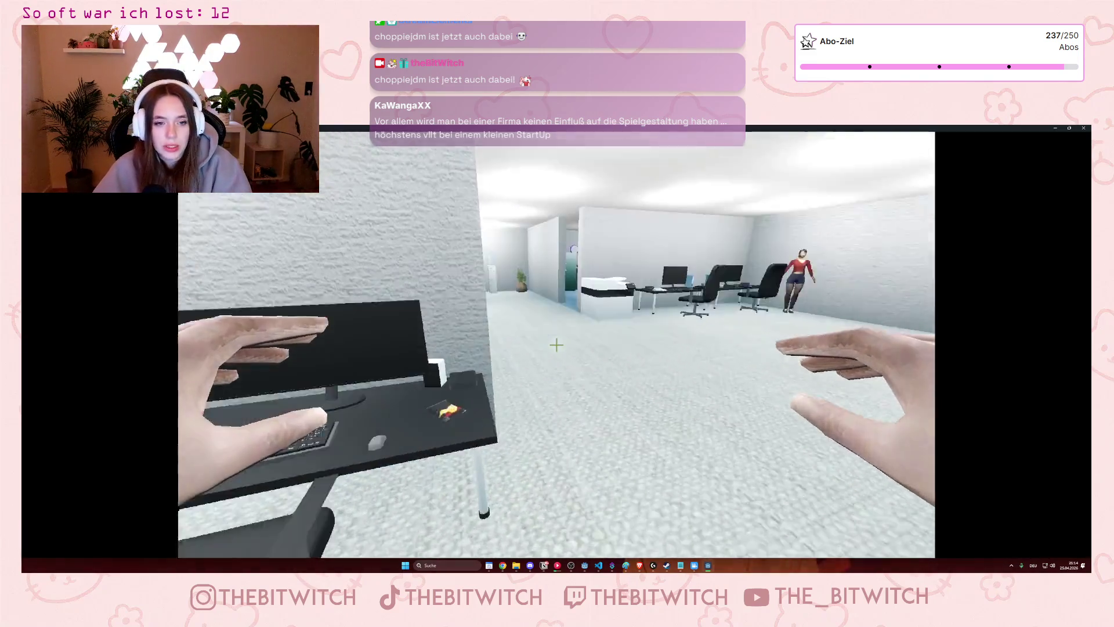
key(w)
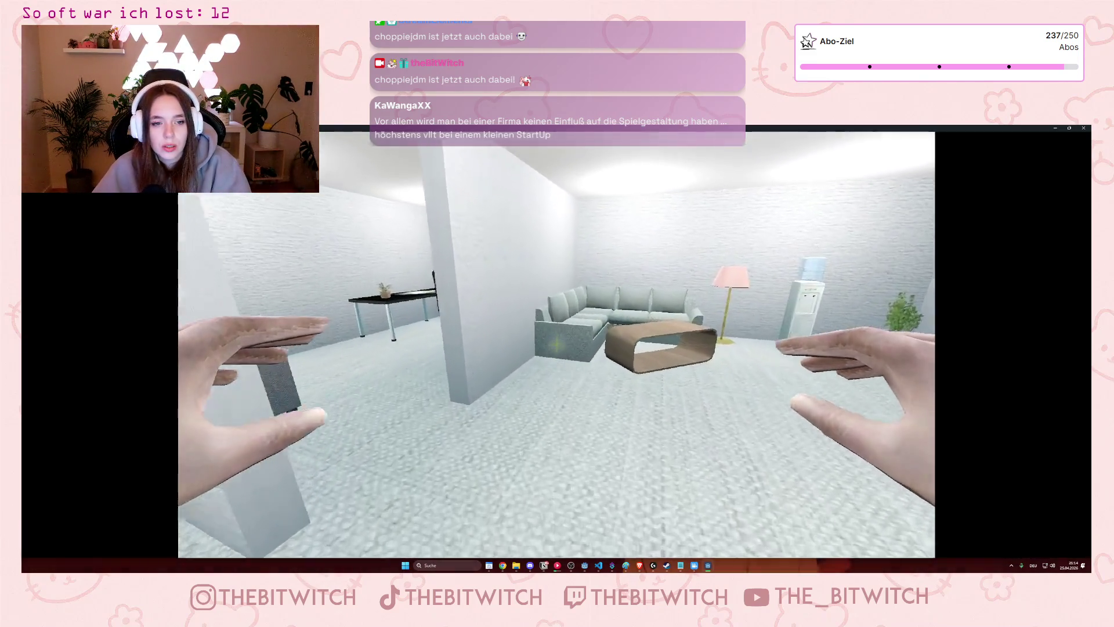
key(e)
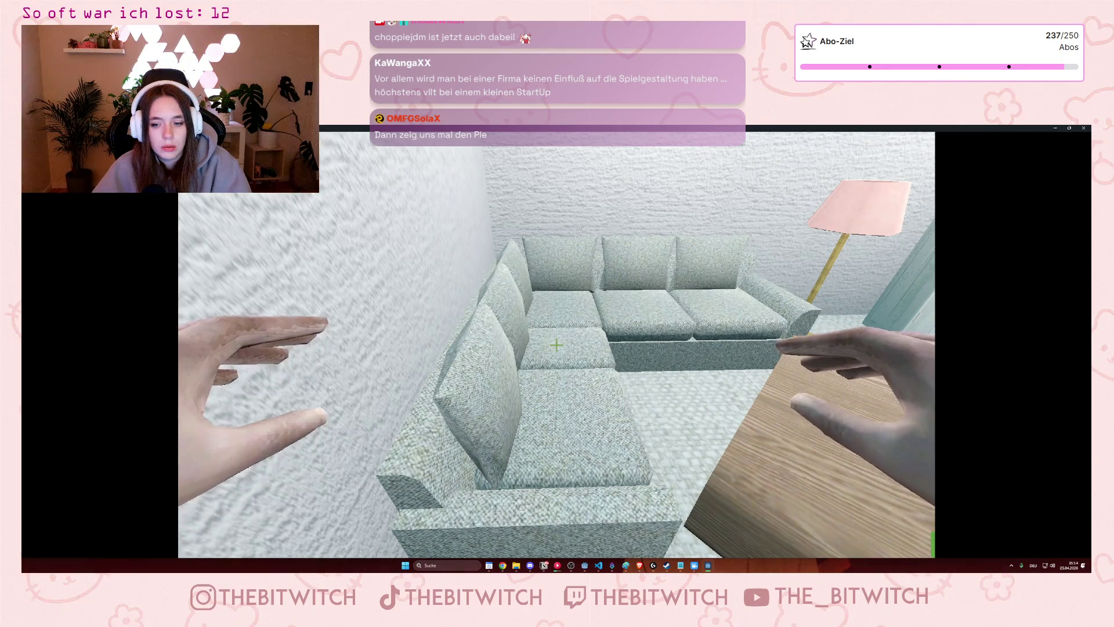
key(s)
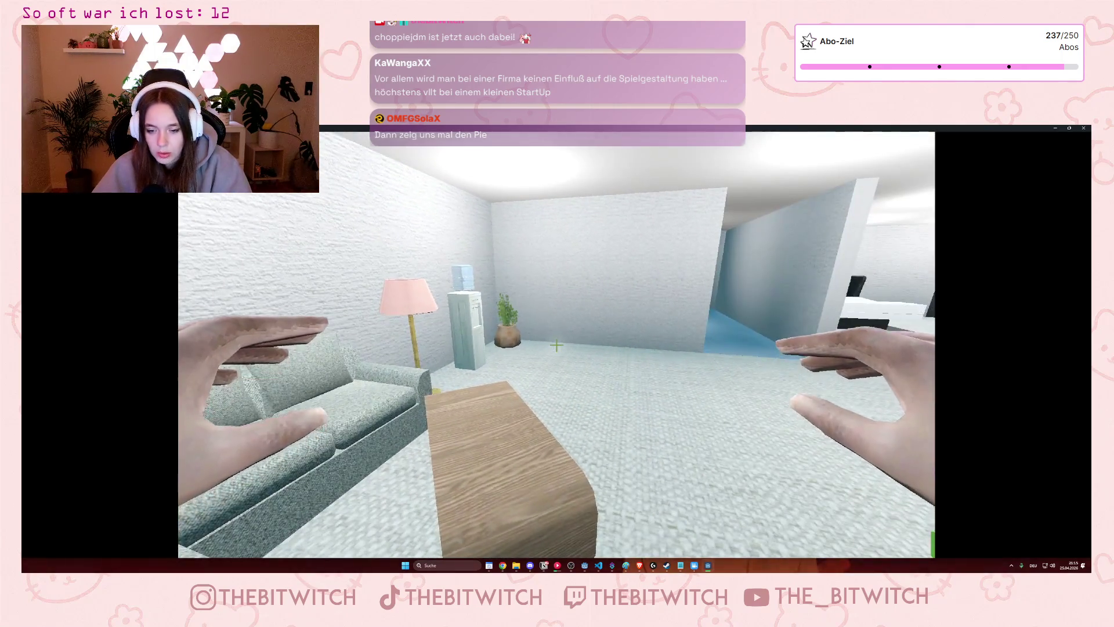
key(w)
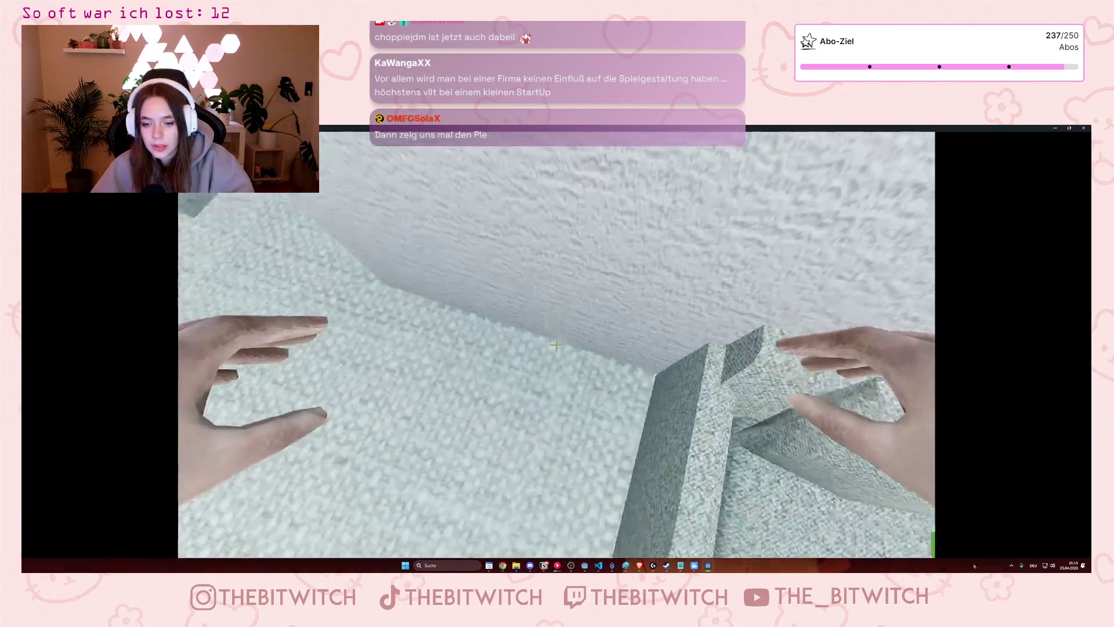
click(921, 537)
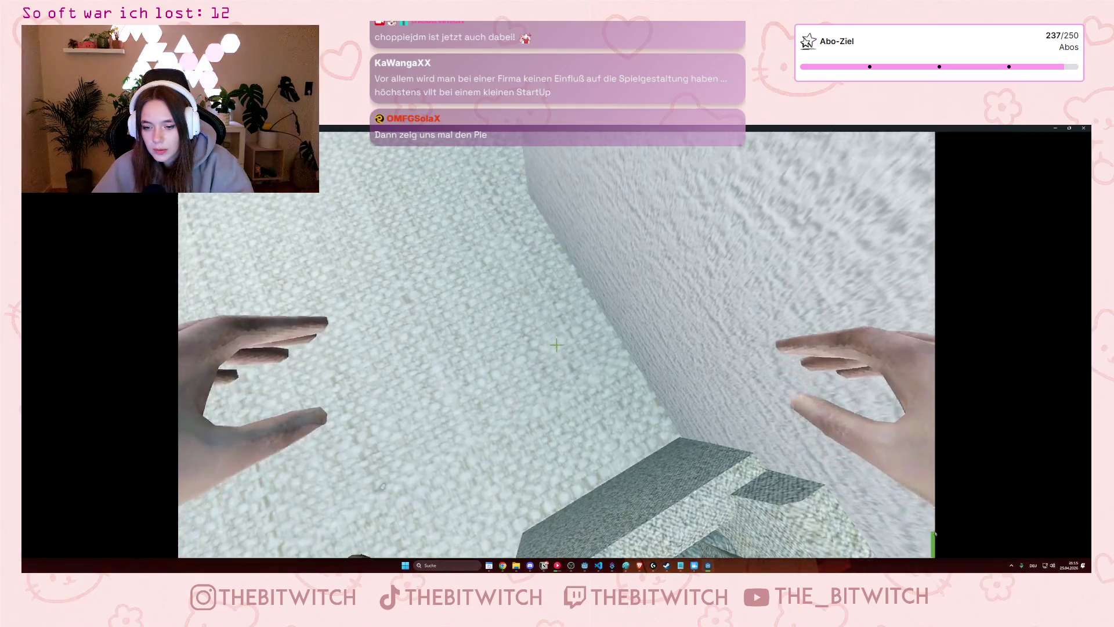
key(alt+F4)
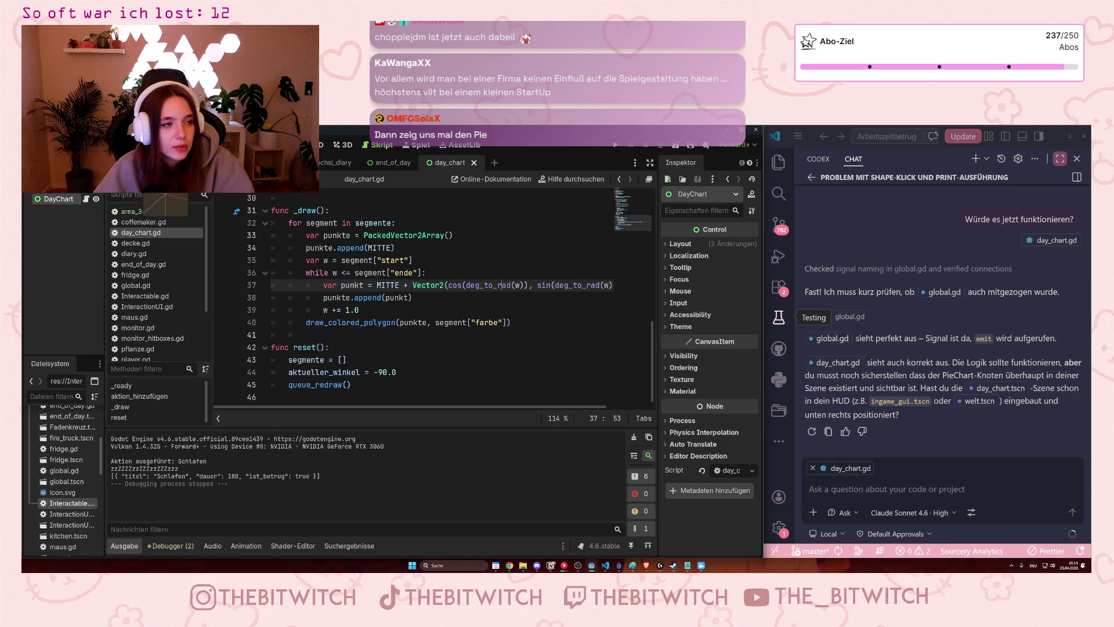
Switch to the 2D view and move between the world and day_chart scenes to inspect DayChart.
key(ctrl+F1)
scroll(229, 281, down, 1)
click(290, 163)
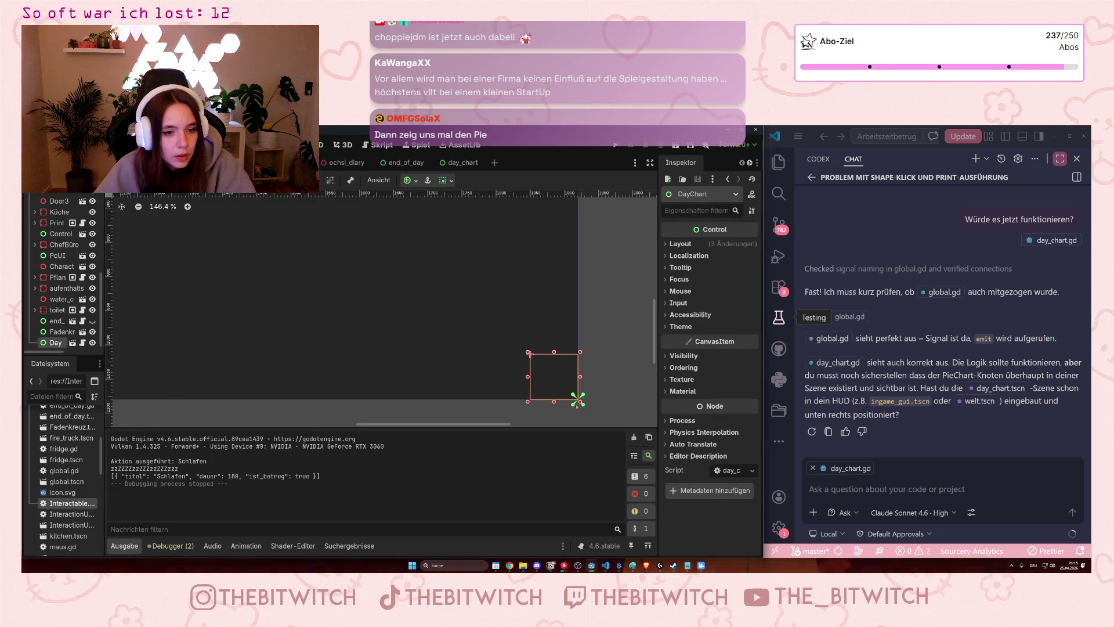
drag(578, 399, 578, 399)
double_click(580, 402)
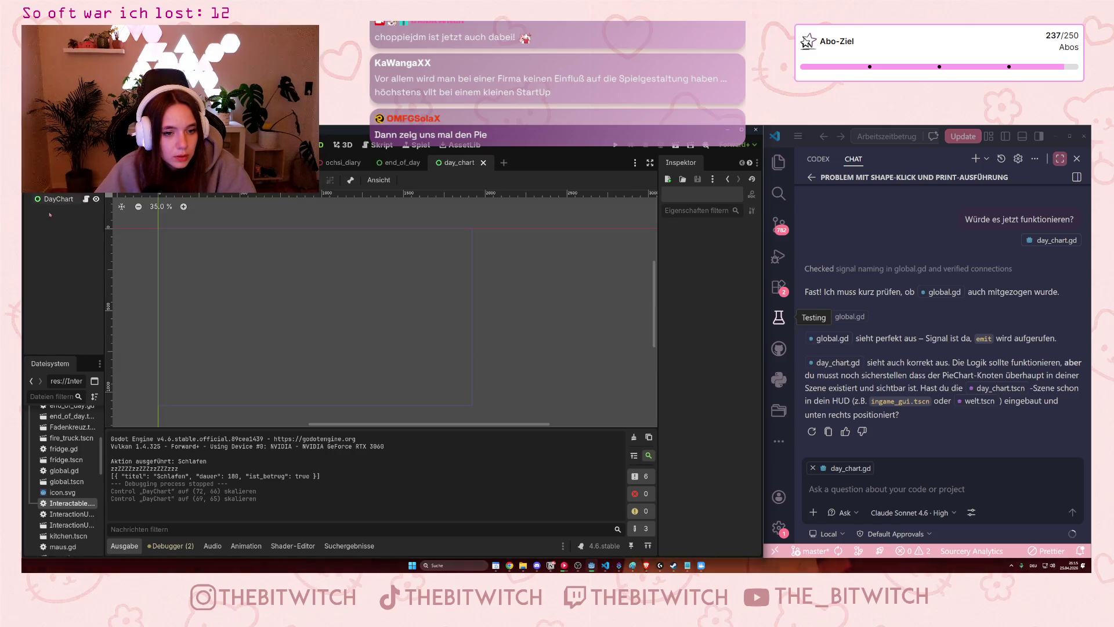
click(264, 164)
scroll(603, 413, up, 1)
Resize the DayChart control and shift its anchor, then save the world scene and run the game.
drag(575, 404, 569, 397)
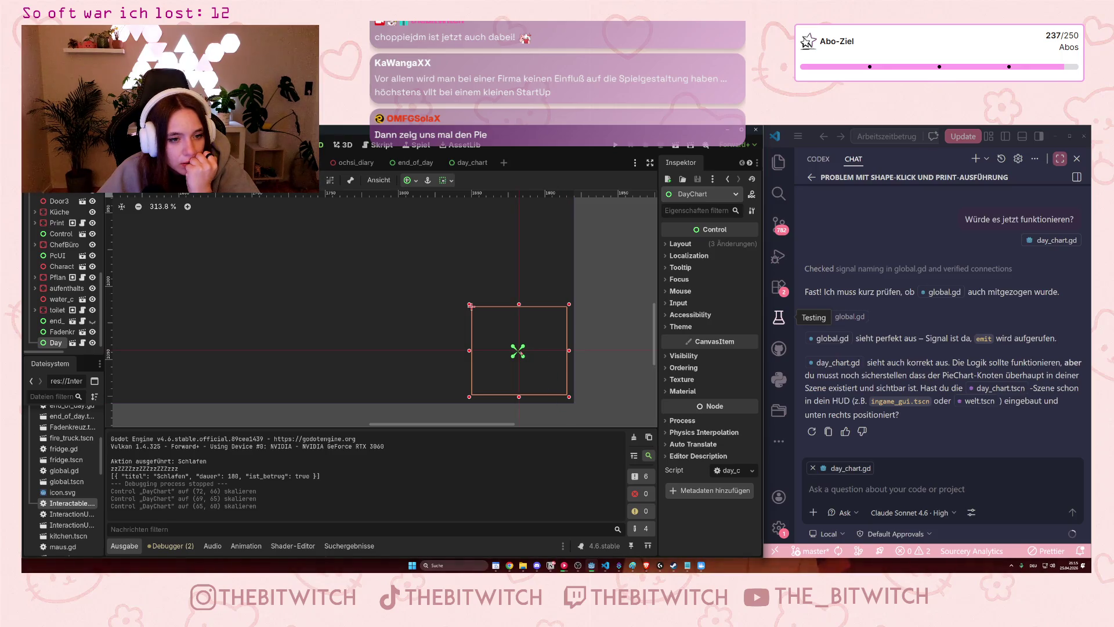
click(518, 352)
drag(569, 397, 566, 397)
drag(471, 306, 463, 300)
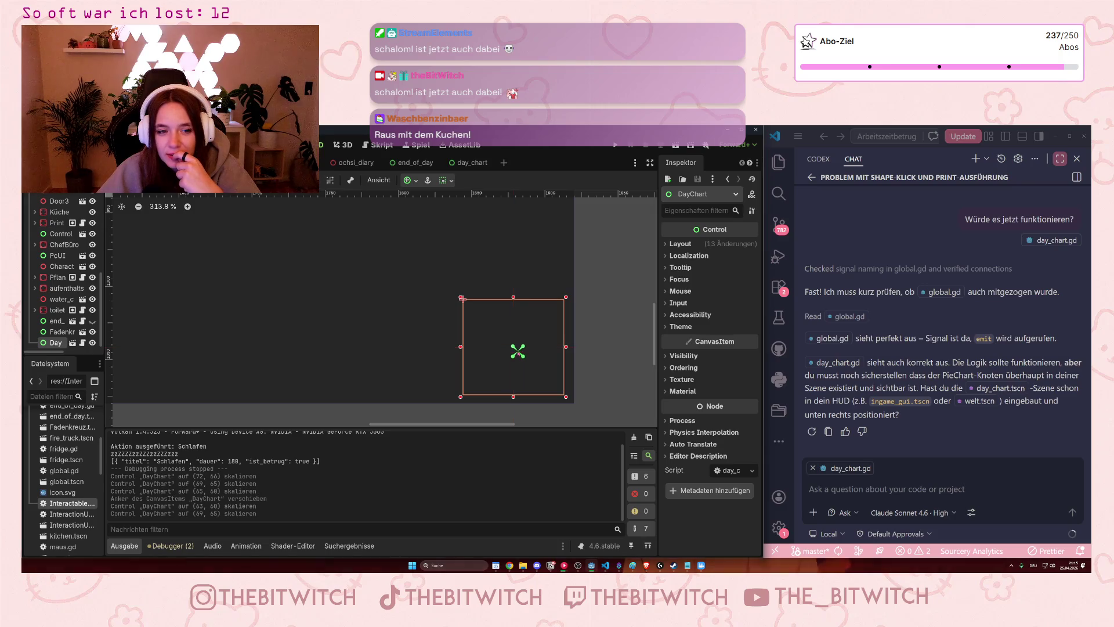
key(v)
key(ctrl+s)
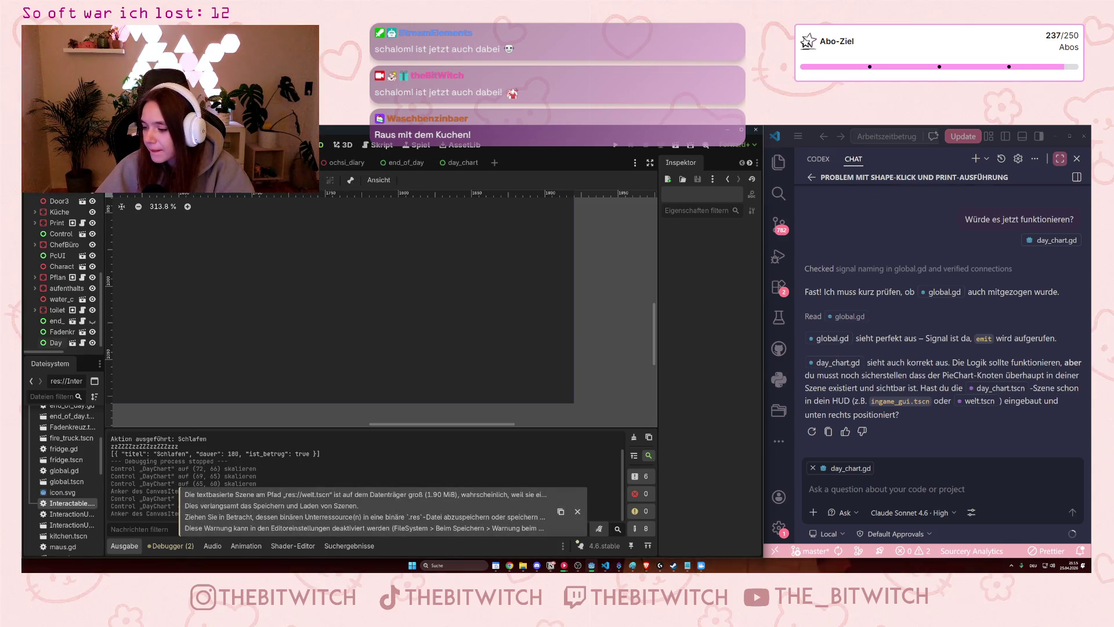
click(616, 145)
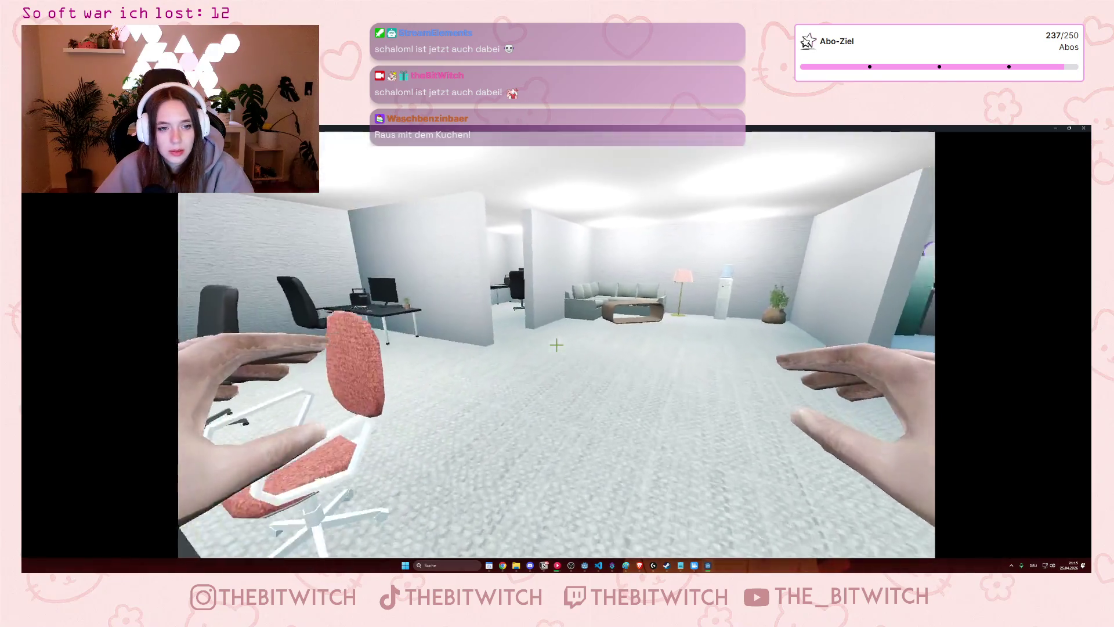
Walk past the sofa toward the office desks in the second playtest, then stop it with F8.
key(w)
key(w)
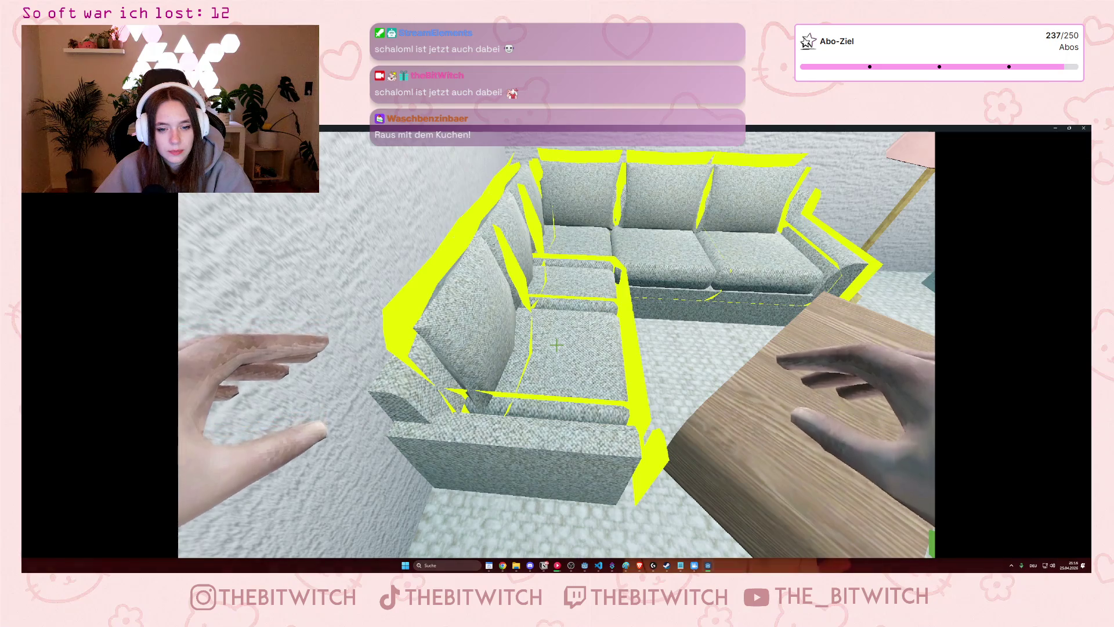
key(w)
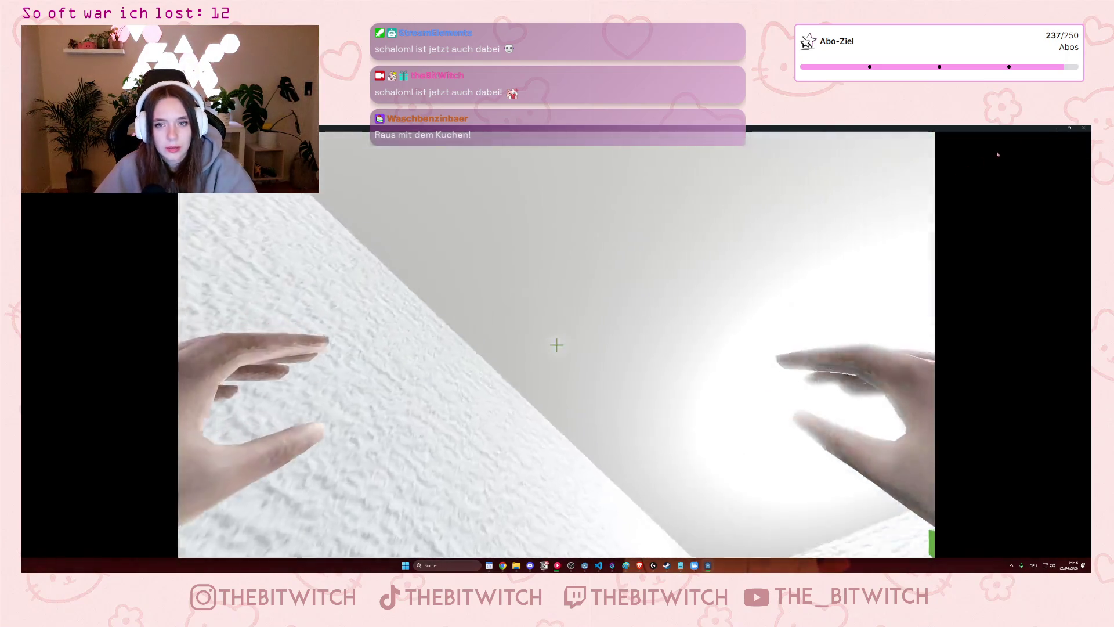
key(F8)
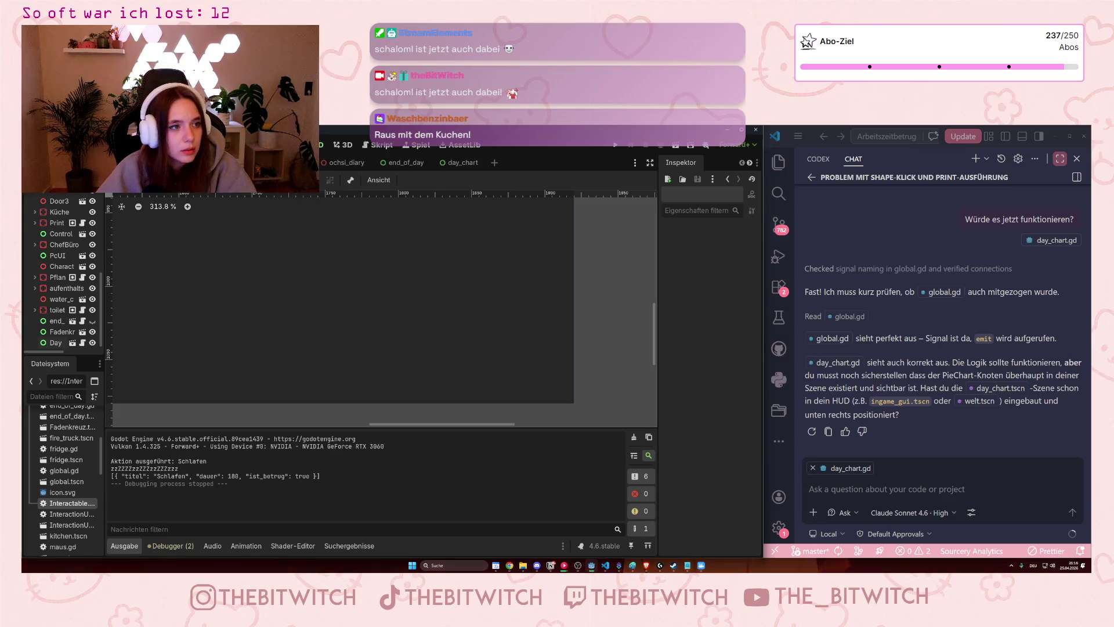
Enlarge DayChart to 164 × 157 with a centred anchor, save welt.tscn, and start a third playtest.
scroll(64, 273, up, 3)
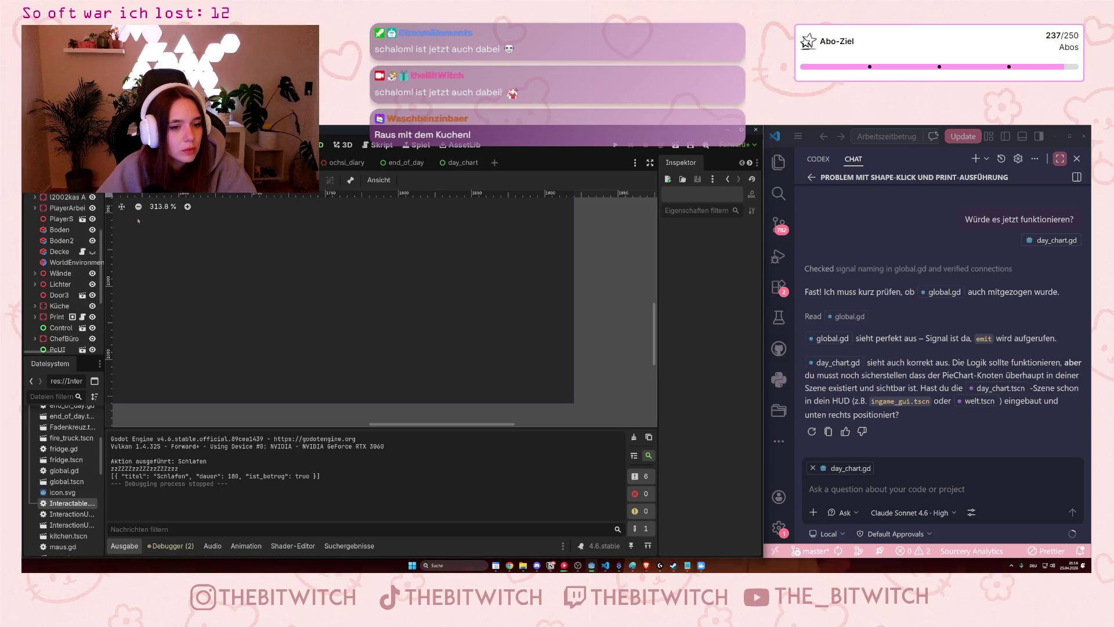
scroll(240, 337, down, 5)
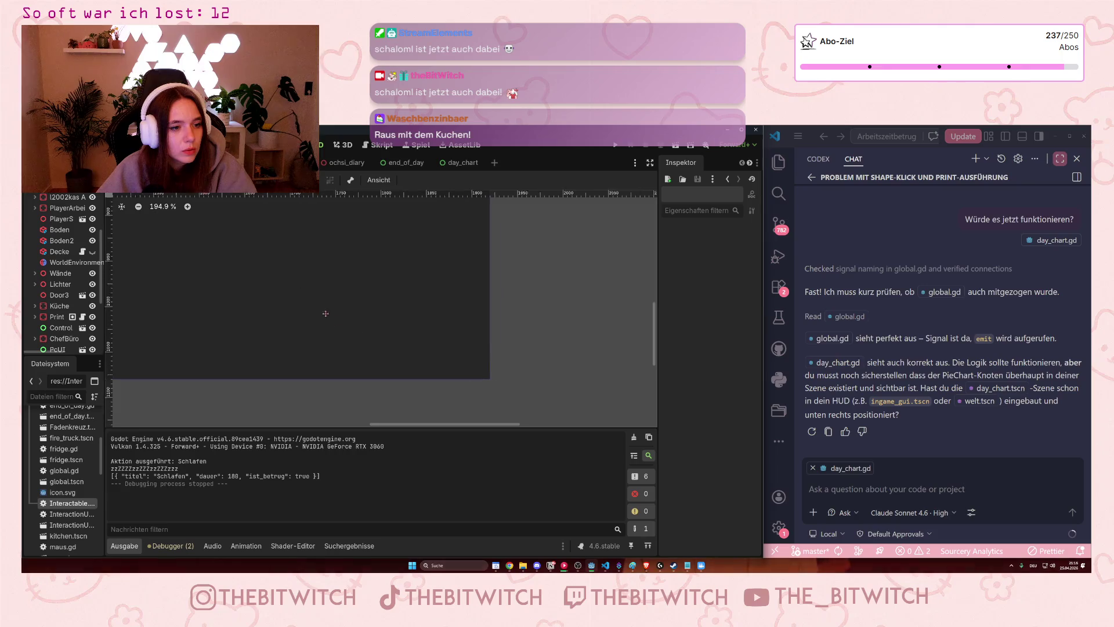
scroll(244, 333, down, 6)
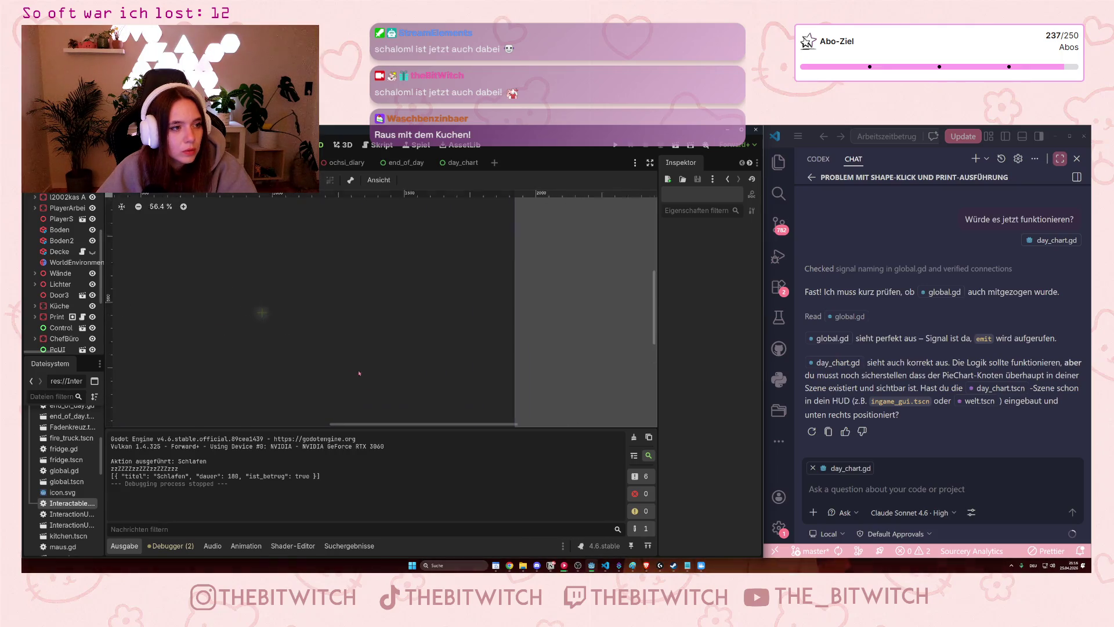
scroll(300, 308, up, 2)
scroll(55, 325, down, 4)
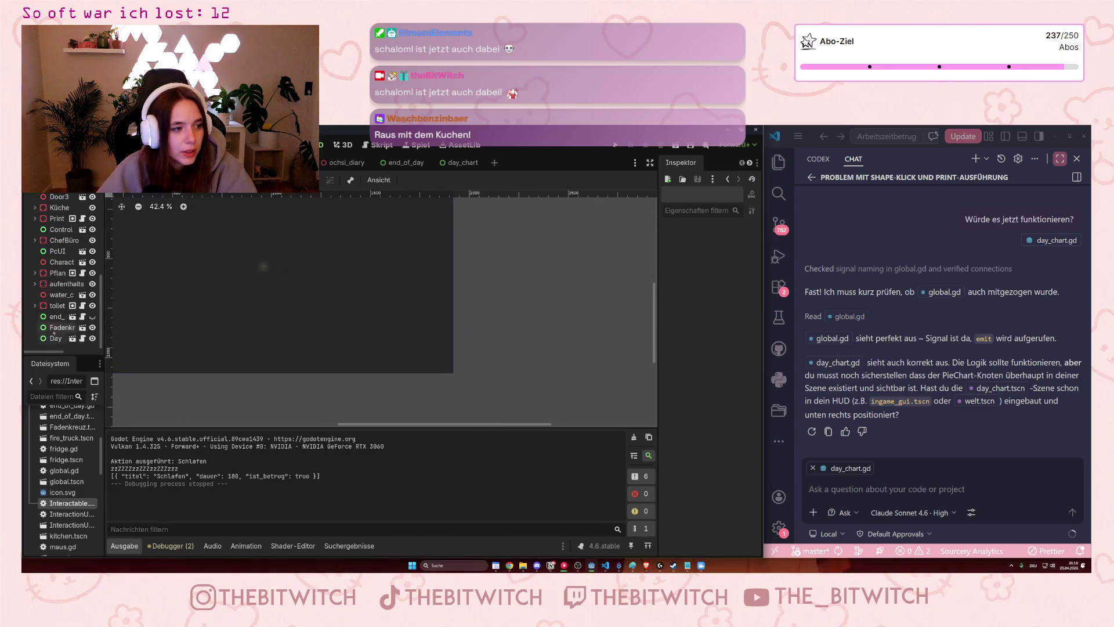
click(52, 338)
scroll(394, 358, up, 5)
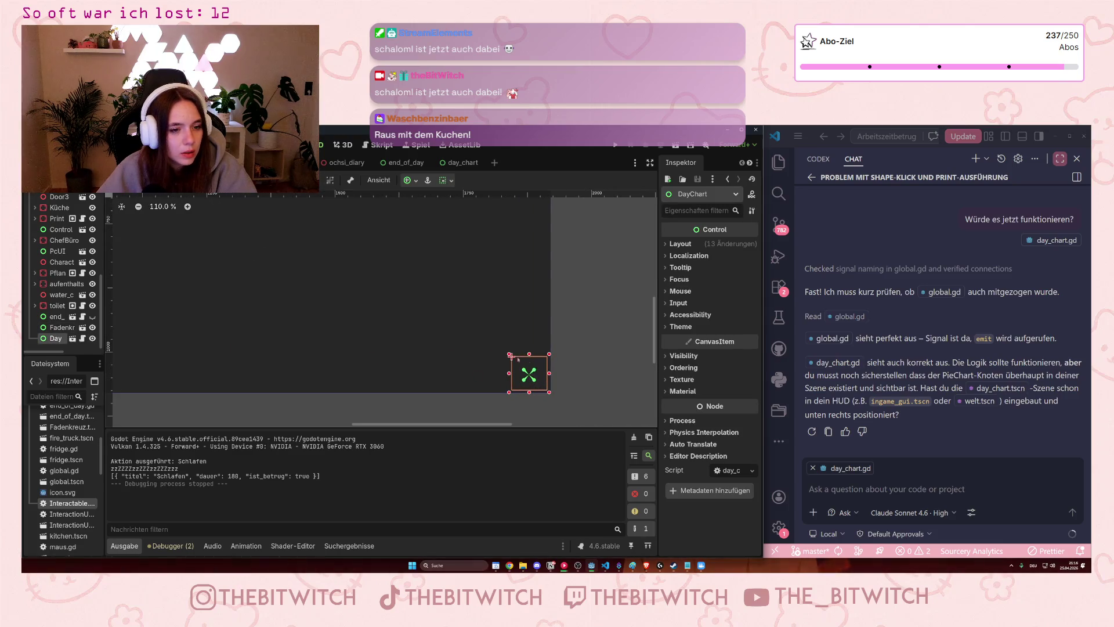
drag(511, 356, 462, 309)
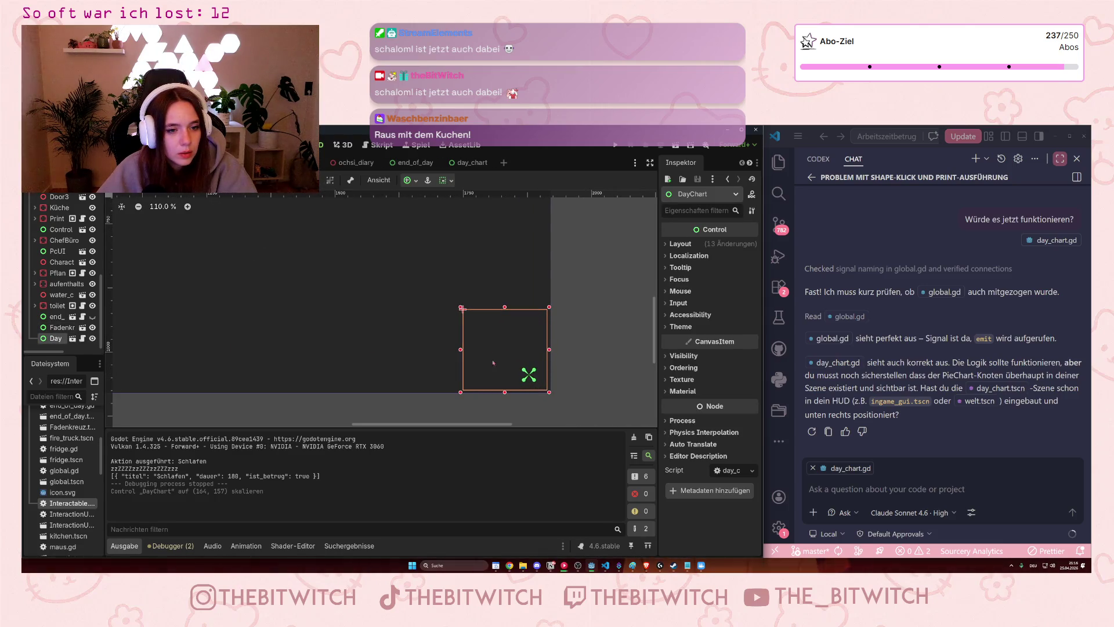
drag(528, 374, 505, 350)
key(ctrl+s)
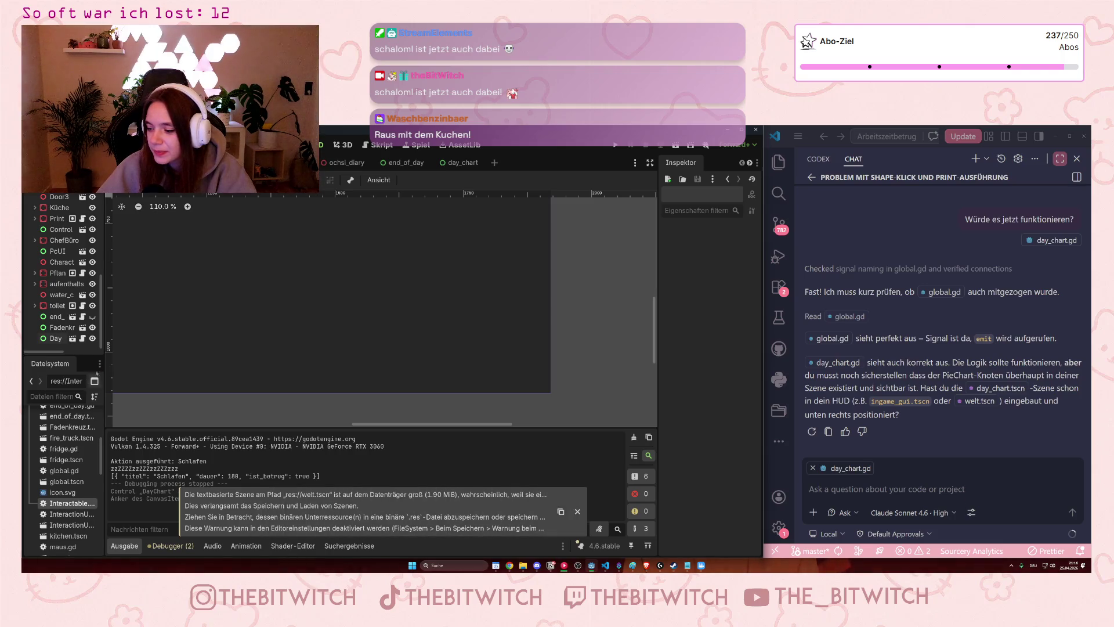
key(F5)
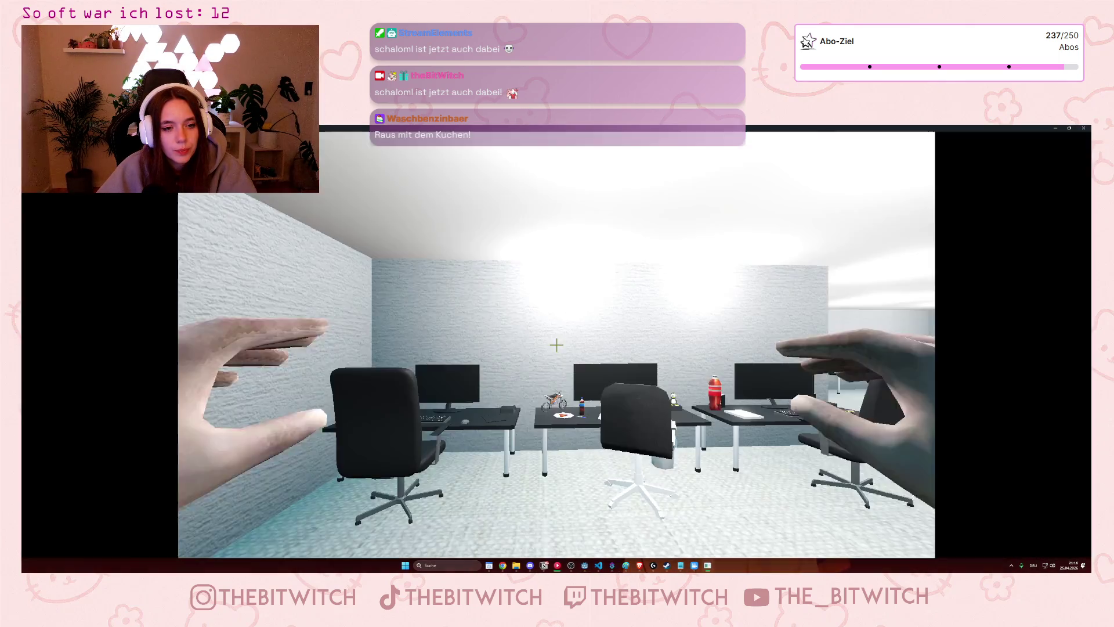
Walk across the office to the lounge, opening and closing a desk object's interaction menu.
key(w)
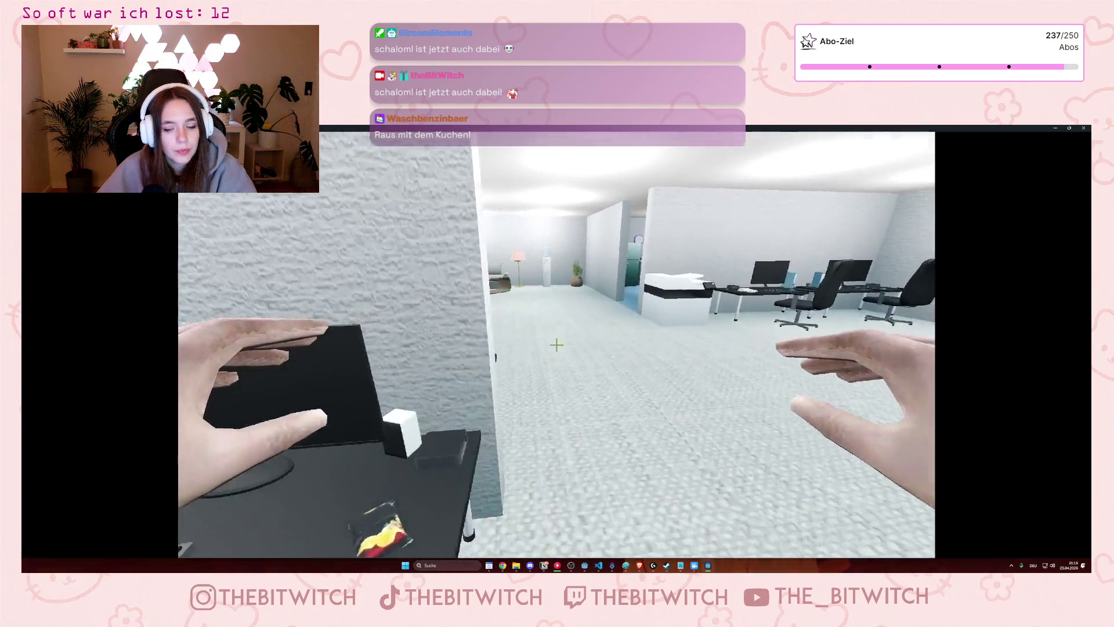
key(w)
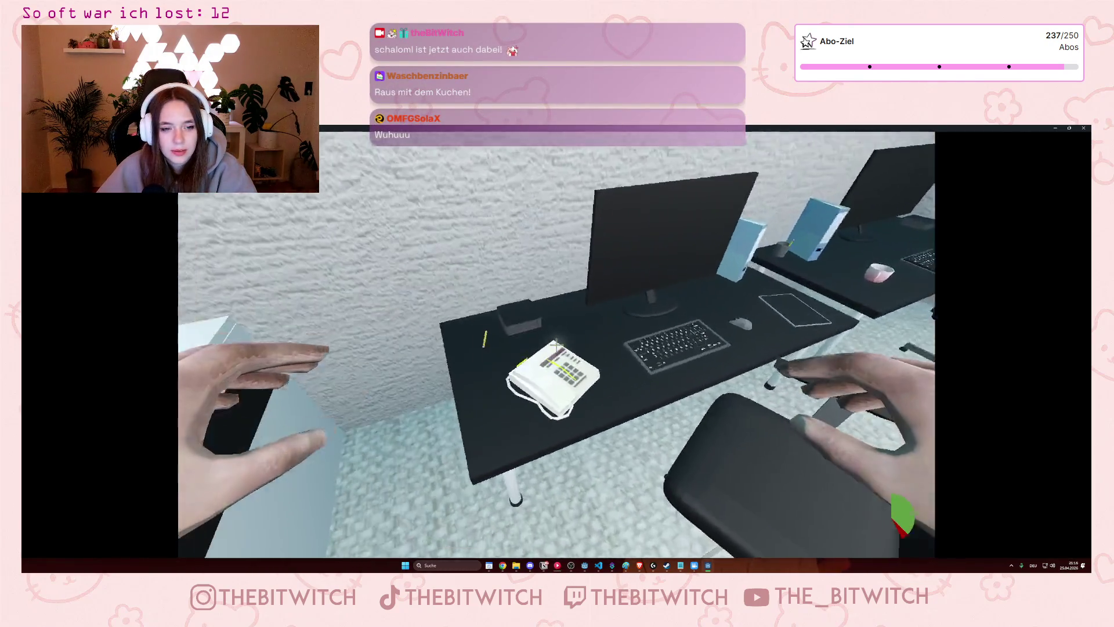
click(556, 344)
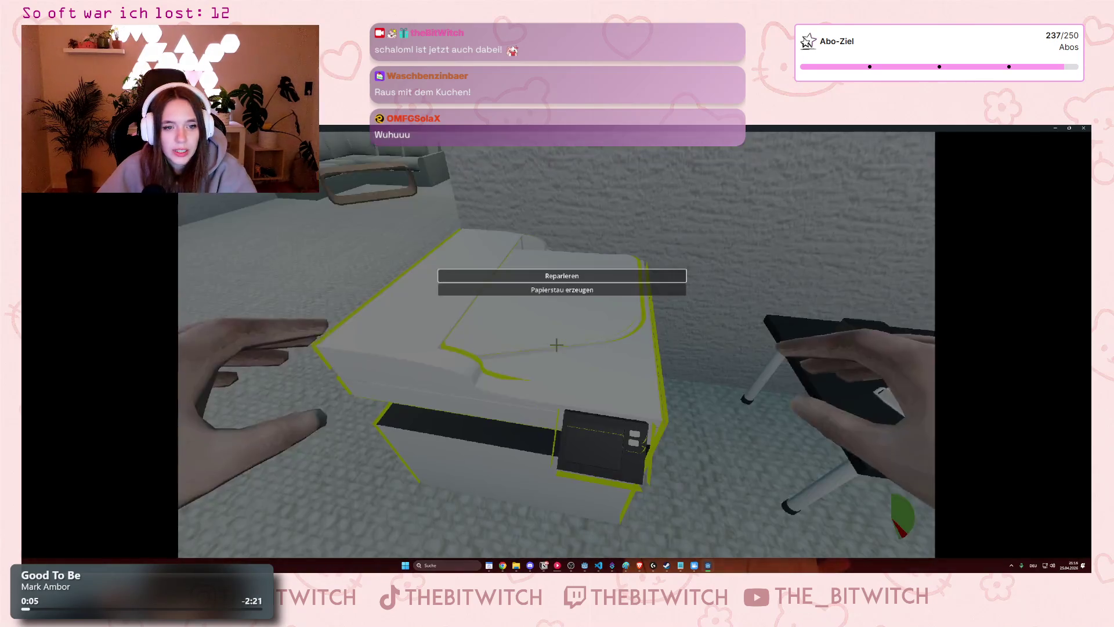
click(556, 345)
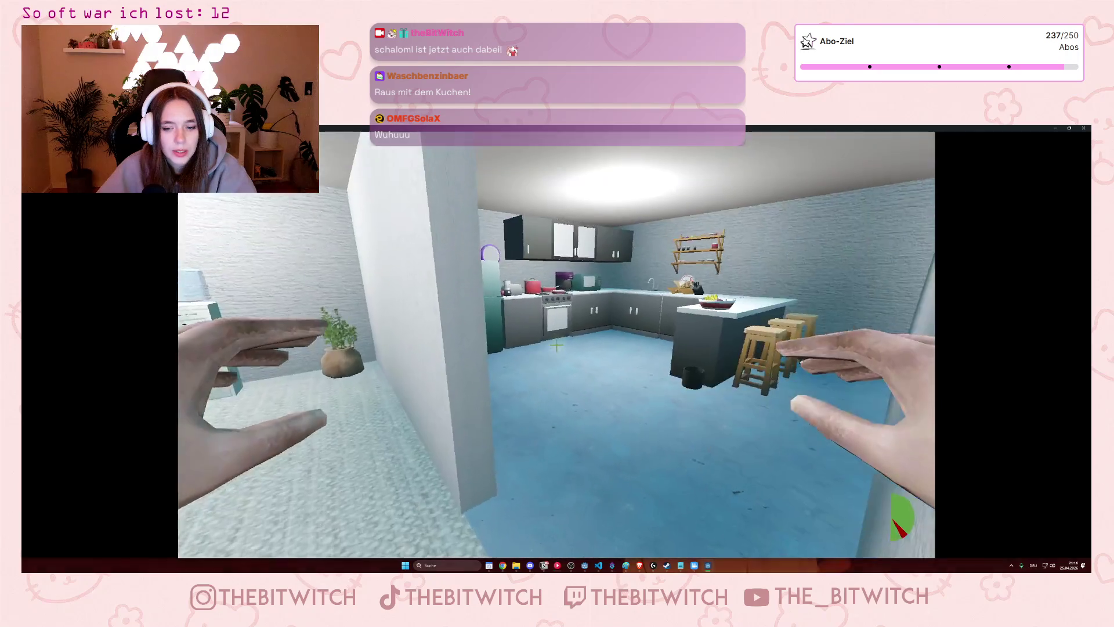
key(w)
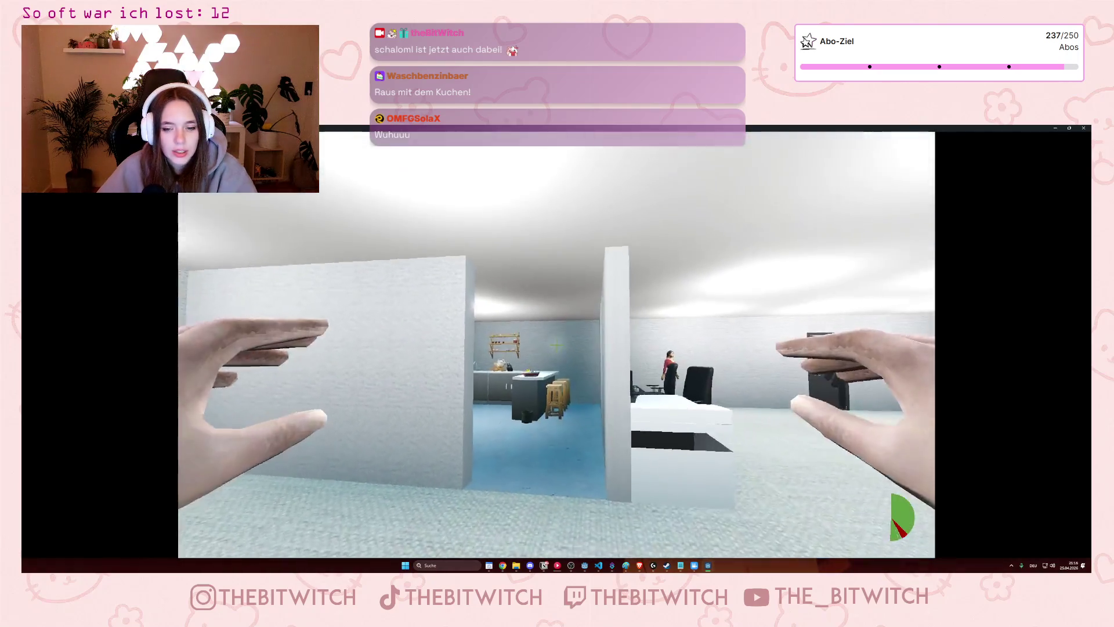
key(s)
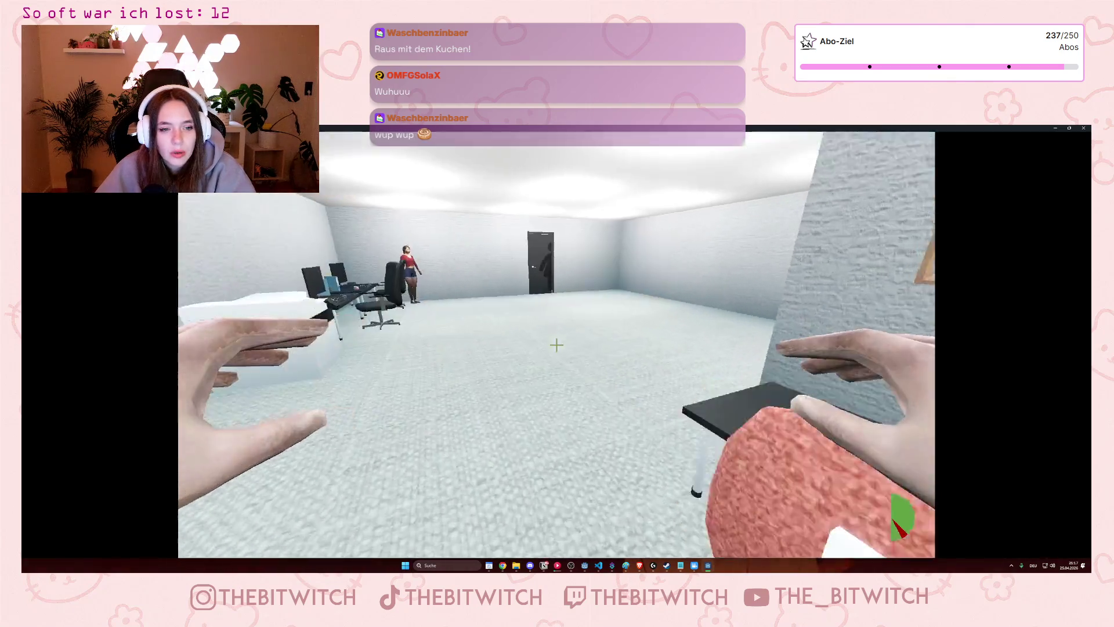
Visit the potted plant and computer desk, then head back toward the sofa as the pie fills green.
key(w)
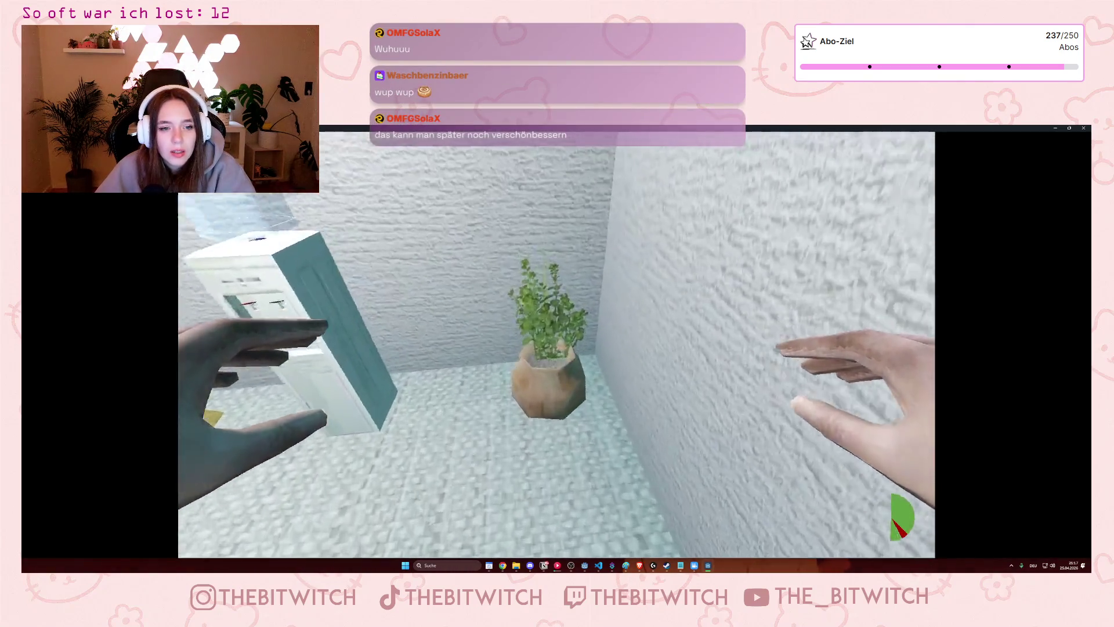
key(s)
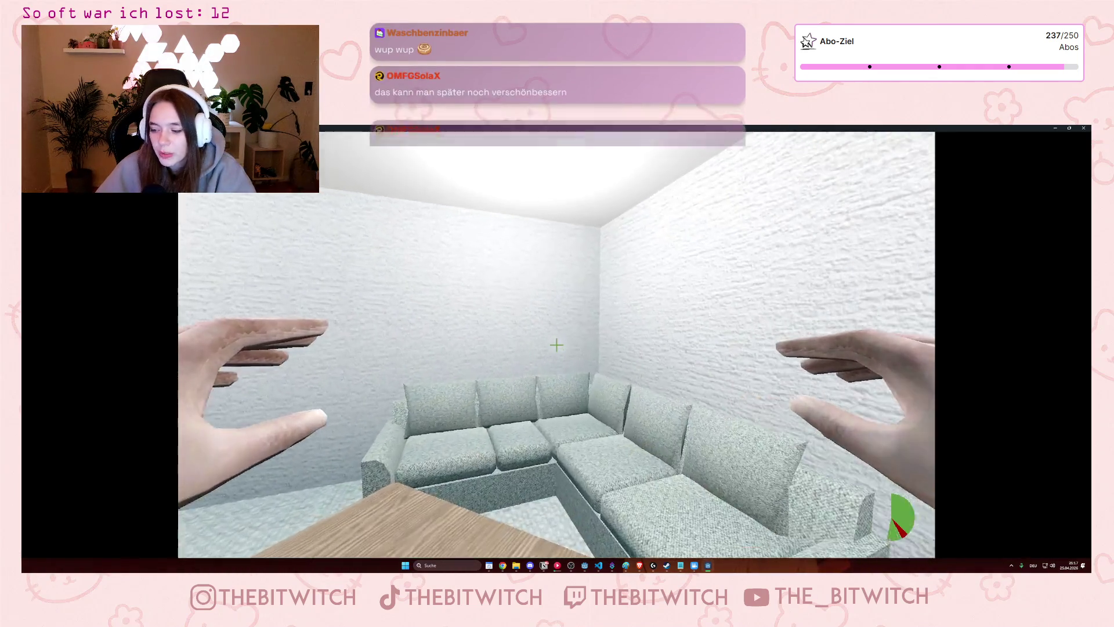
key(w)
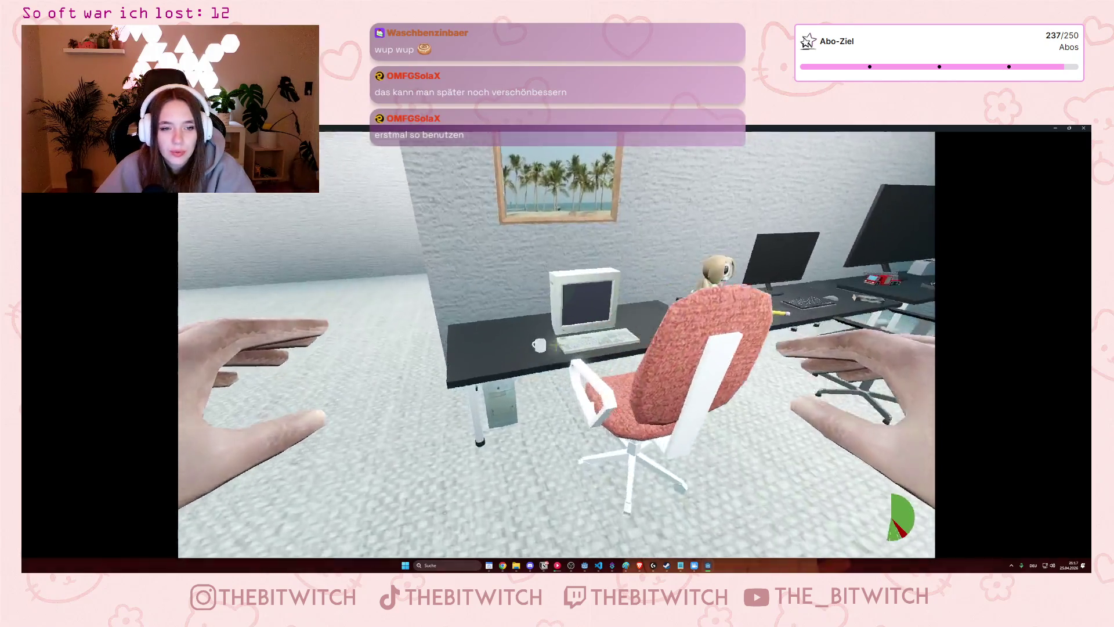
key(s)
key(w)
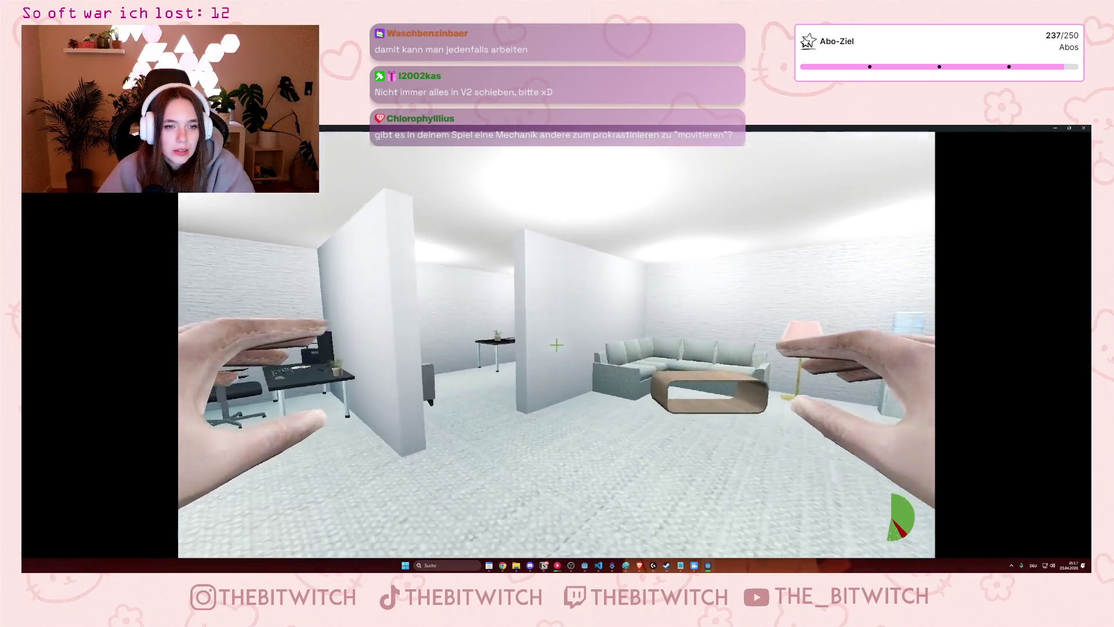
key(w)
key(w)
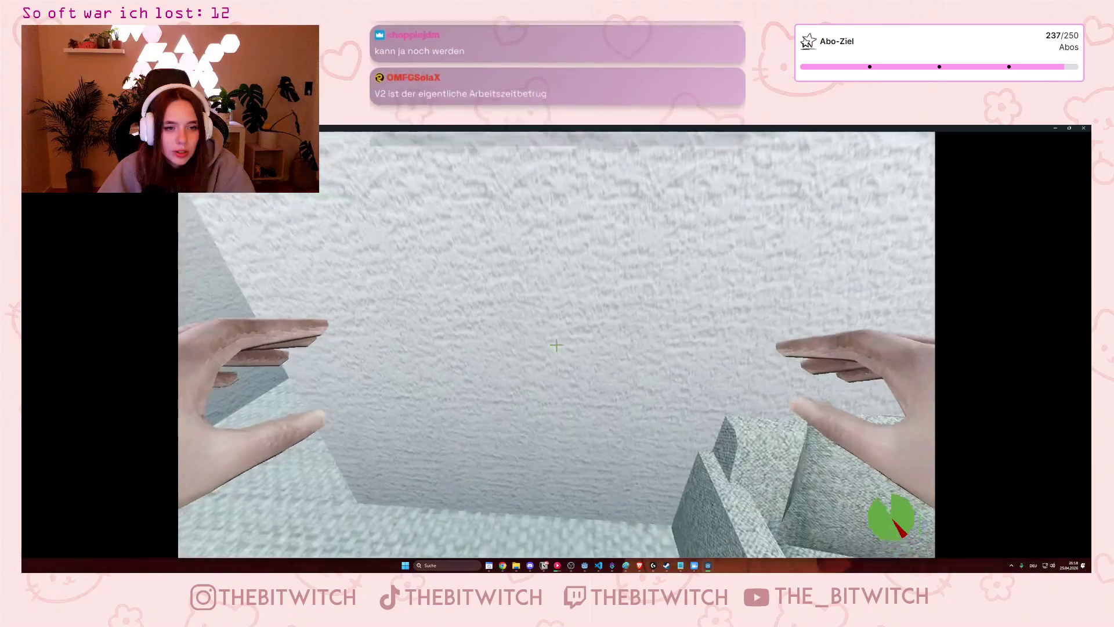
Walk through the kitchen and white room to the exit door and use it to end the day.
key(w)
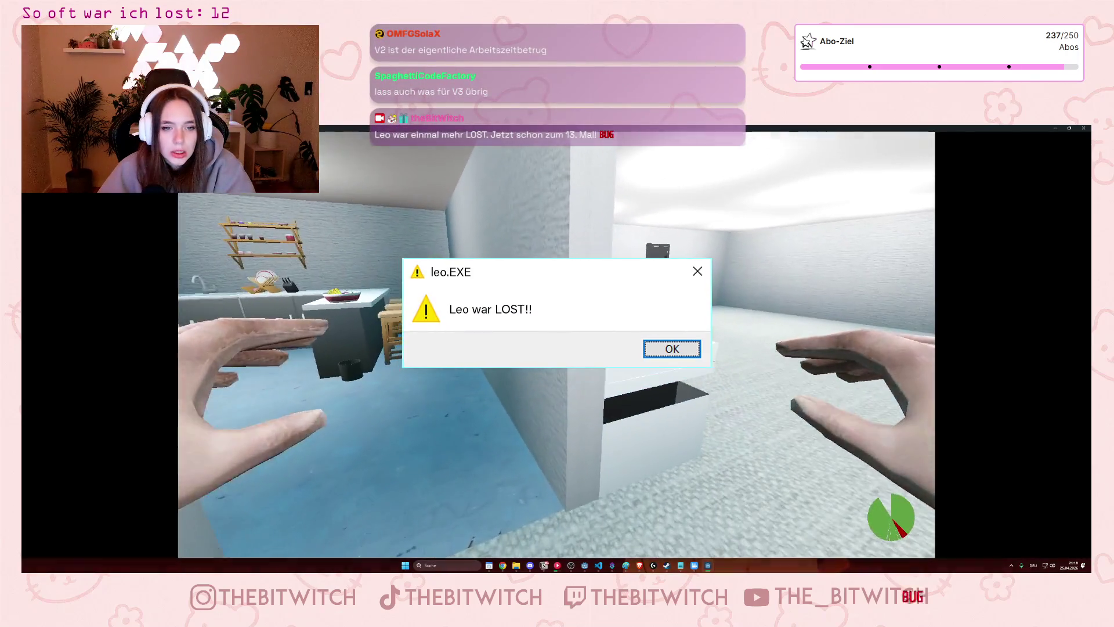
key(w)
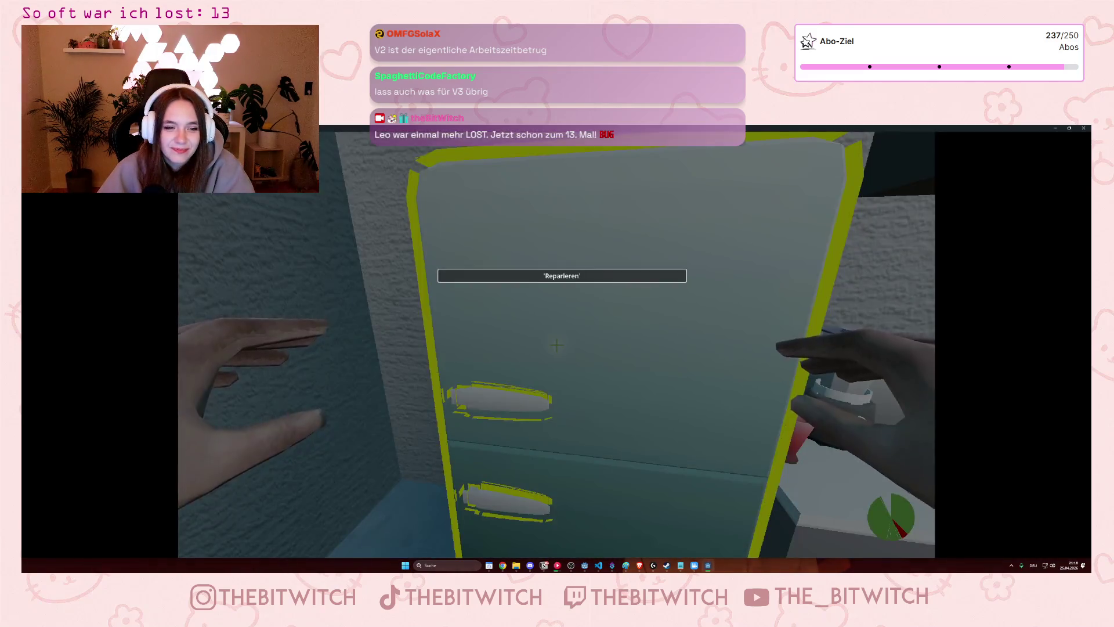
key(w)
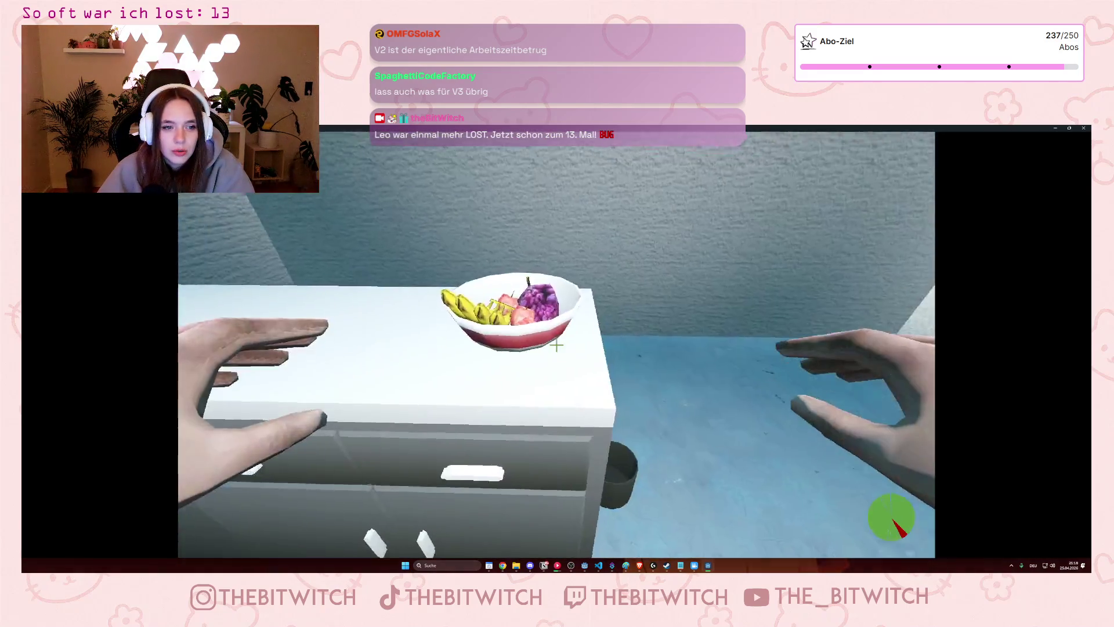
key(w)
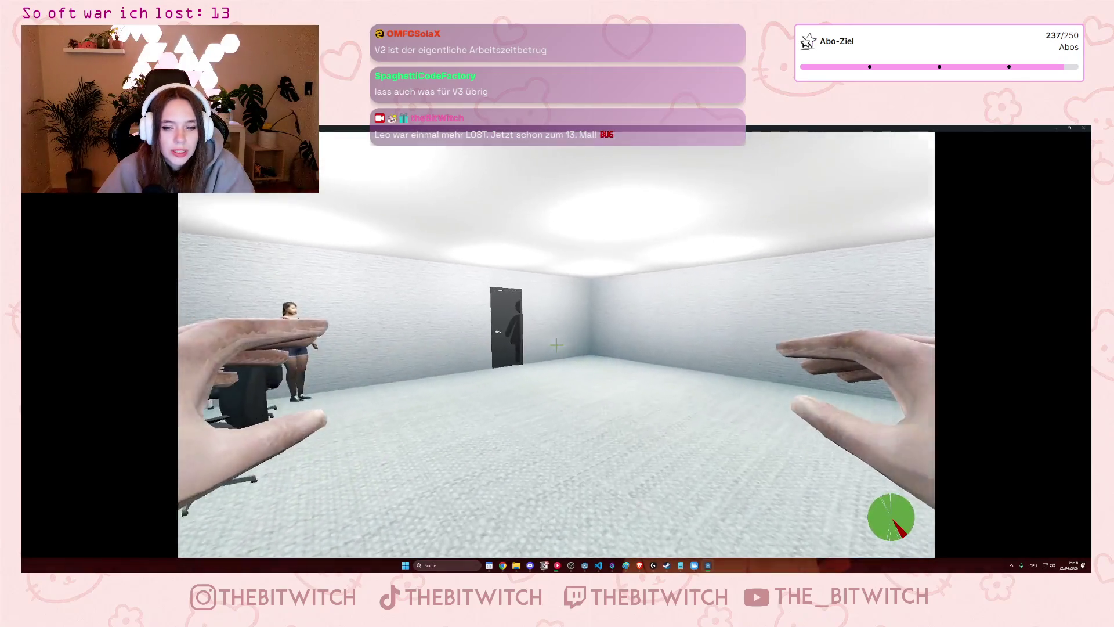
key(w)
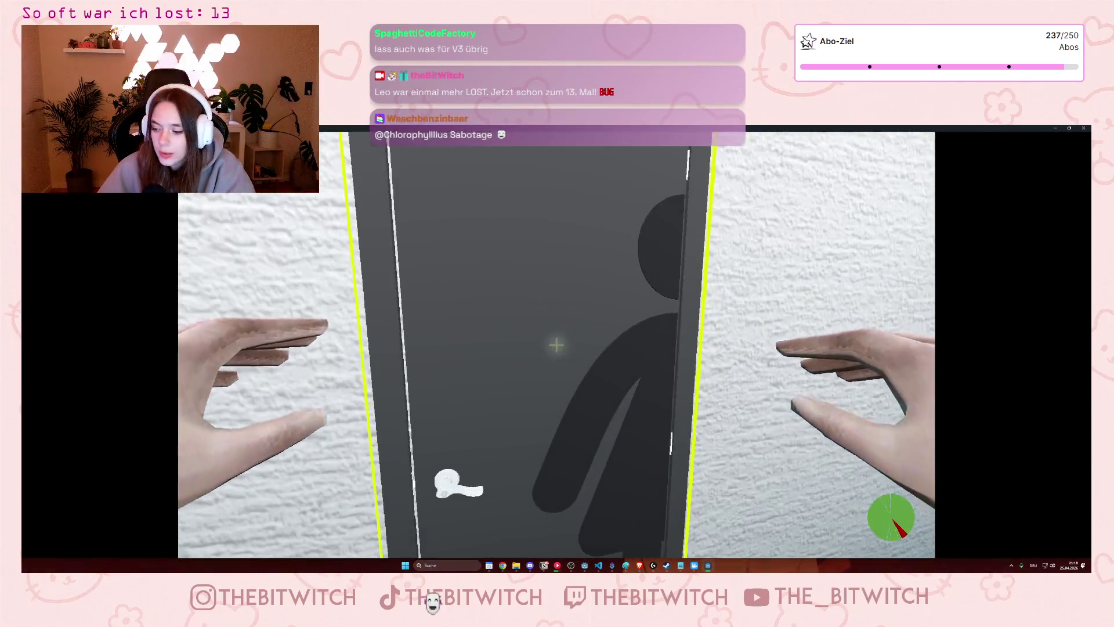
click(556, 345)
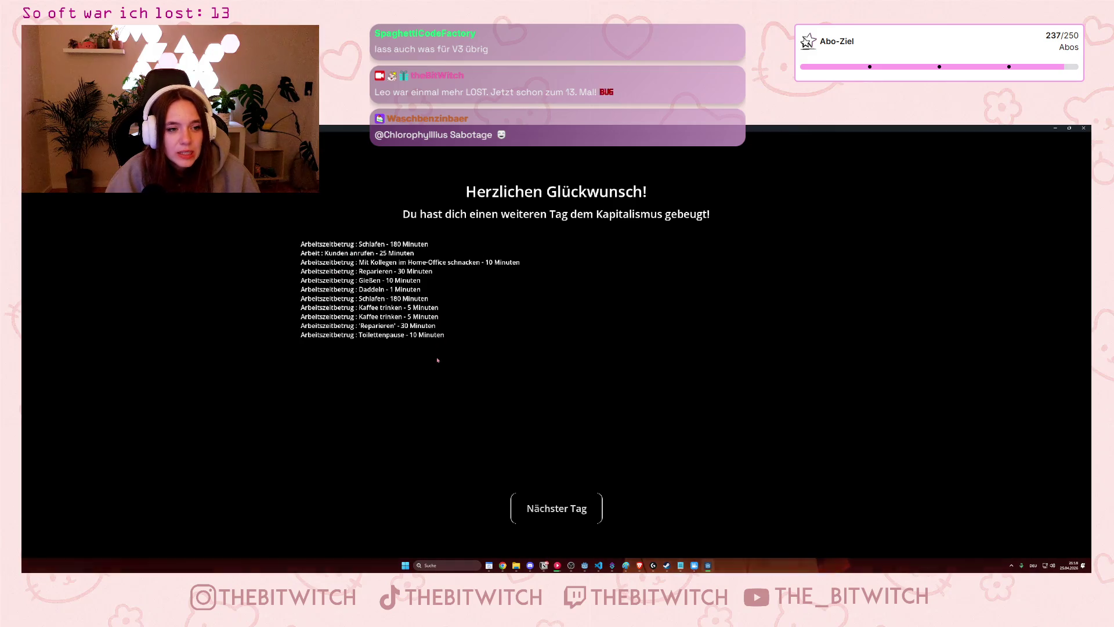
Start the next game day with Nächster Tag, walk to the printer, then close the game window.
click(584, 509)
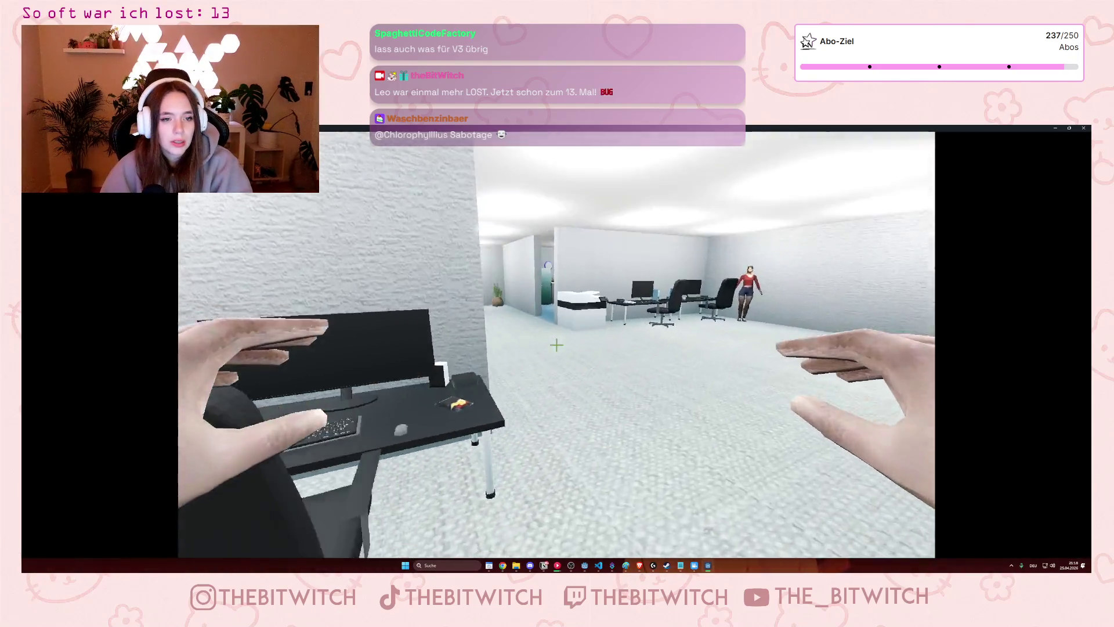
key(w)
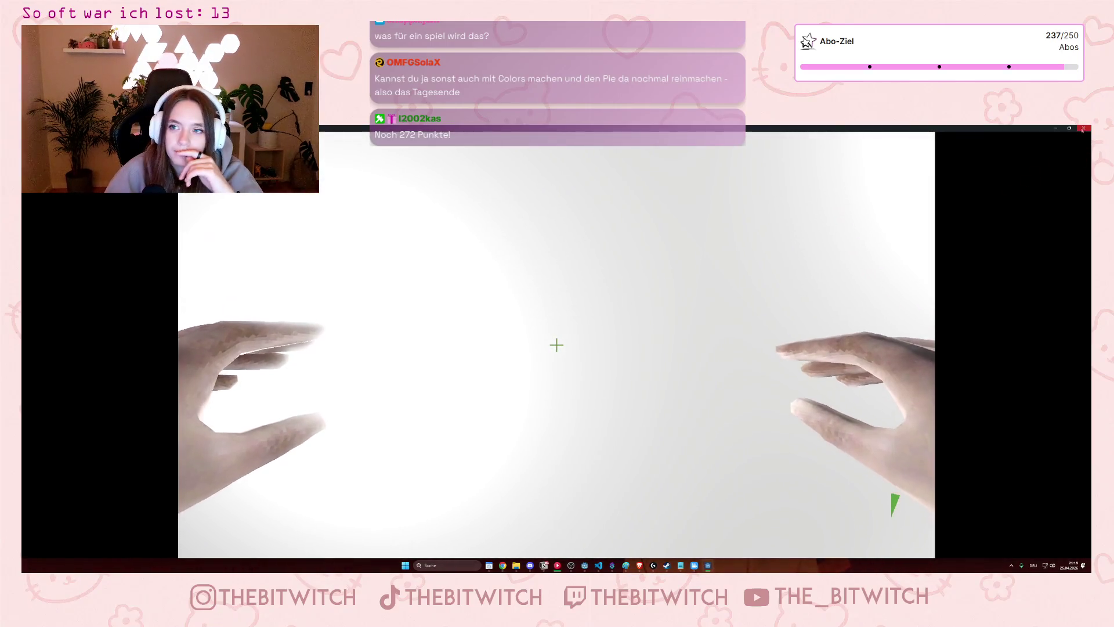
click(1084, 127)
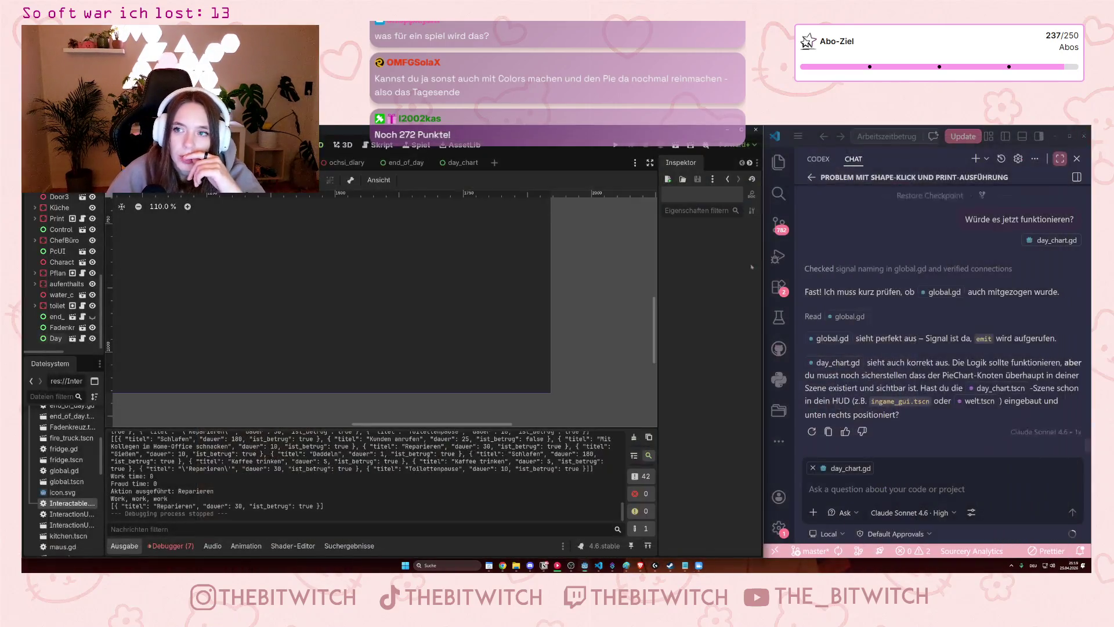
Frame and zoom out on the HUD scene, select the Fadenkreuz node, then switch to Notion's Projektplan.
key(F5)
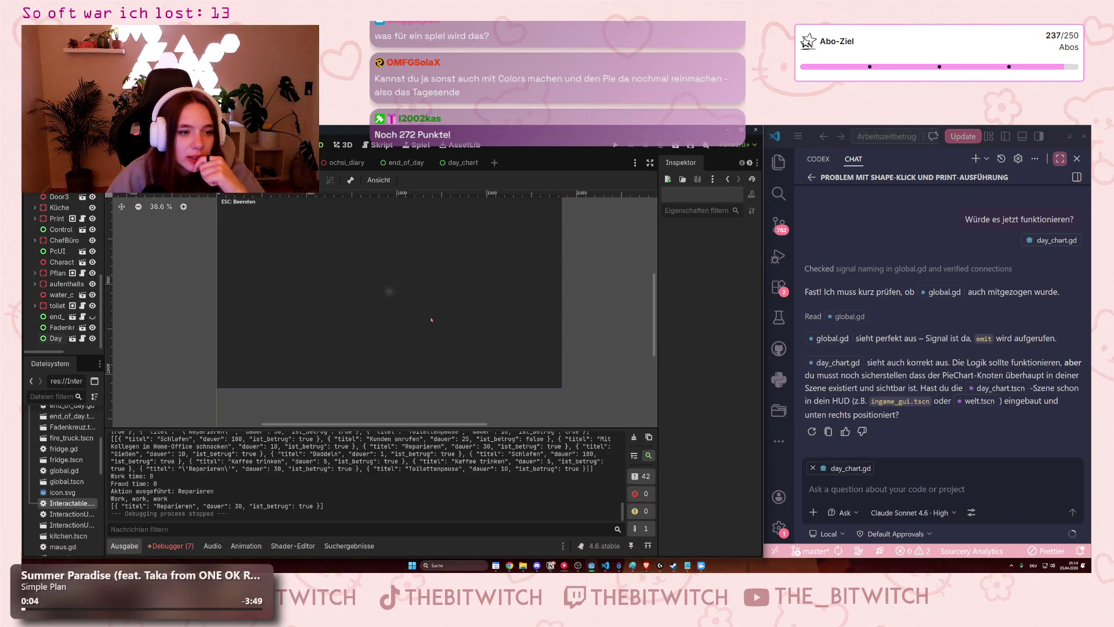
scroll(424, 280, down, 2)
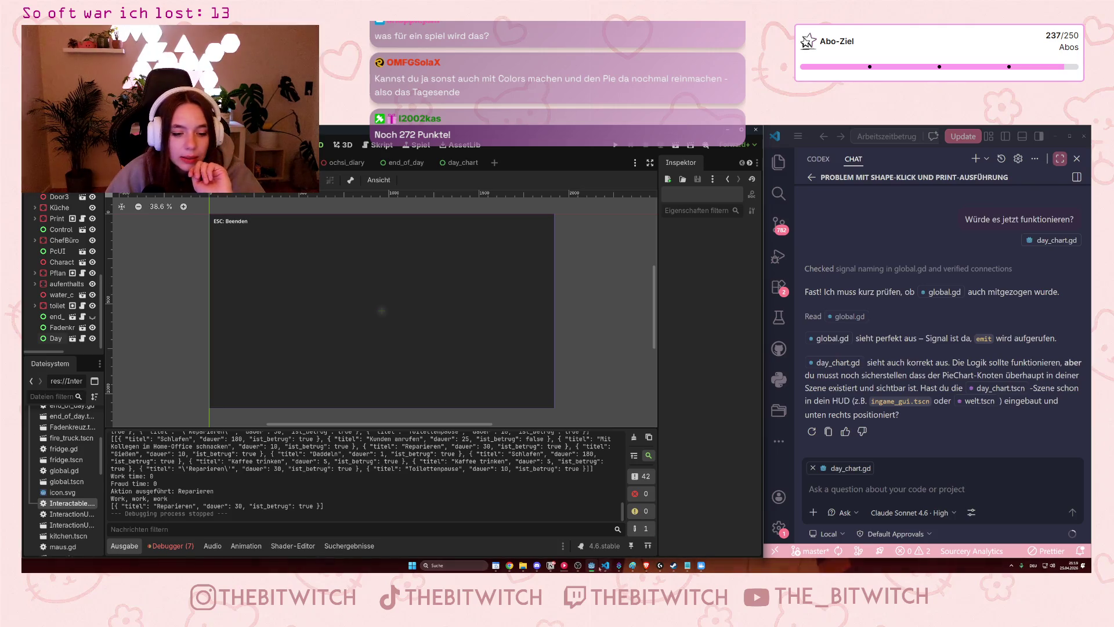
click(550, 338)
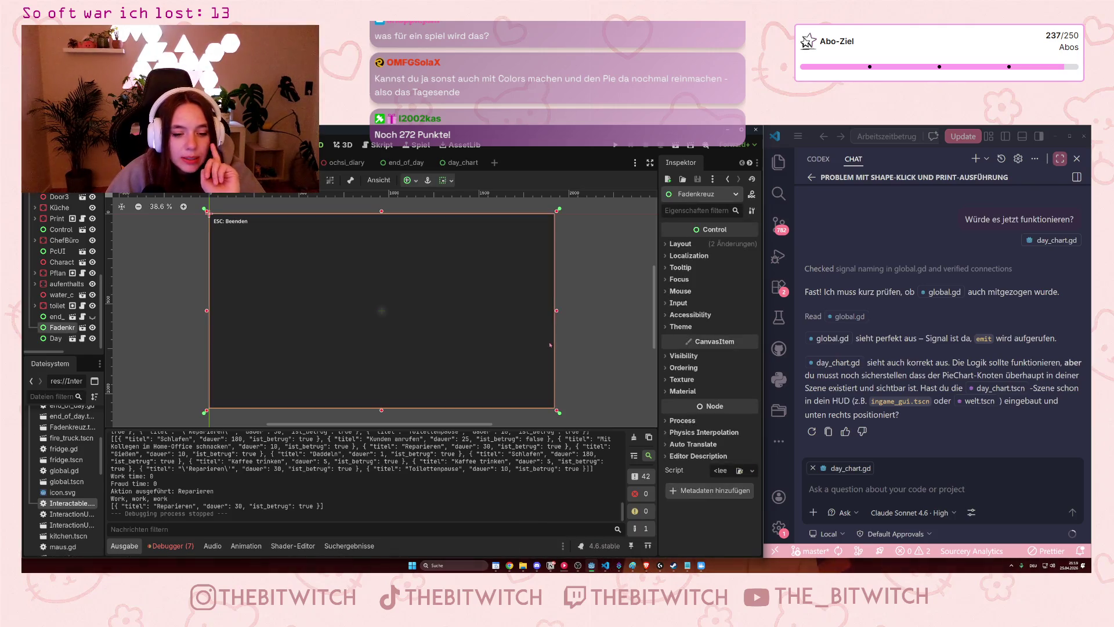
click(550, 566)
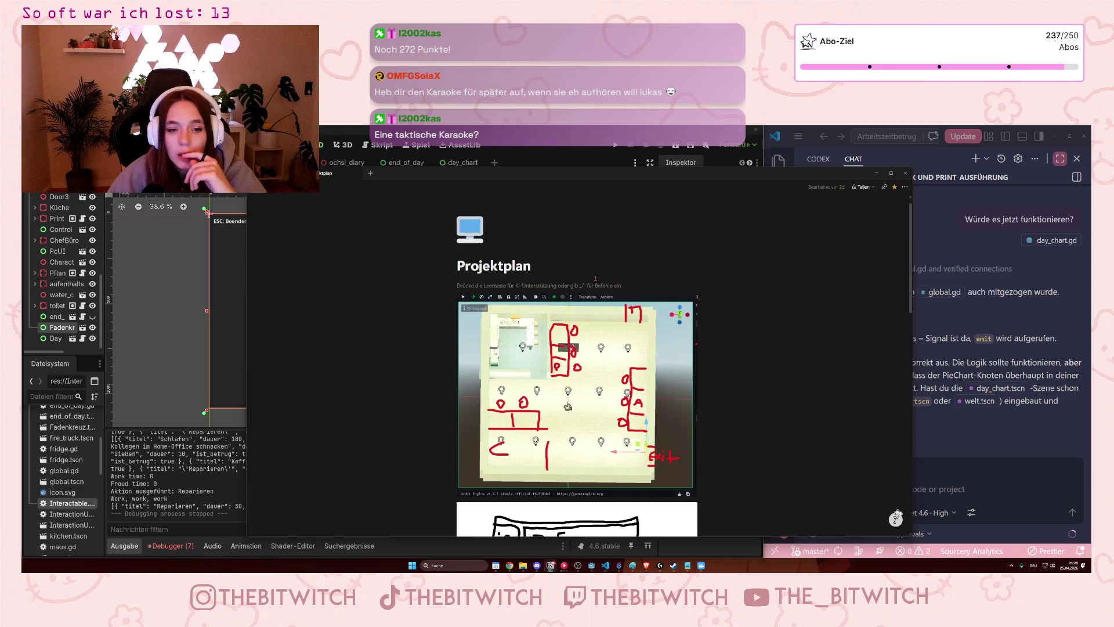
On the Neue Datenbank board, drag the Zeit UI card from In Bearbeitung into Erledigt.
scroll(598, 285, down, 10)
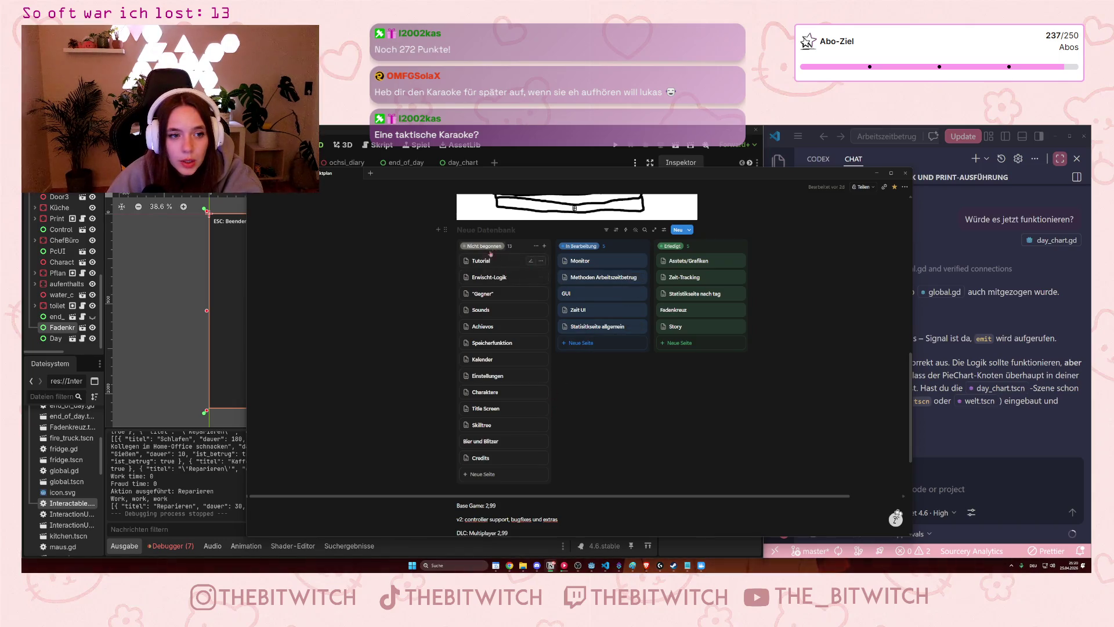
click(594, 311)
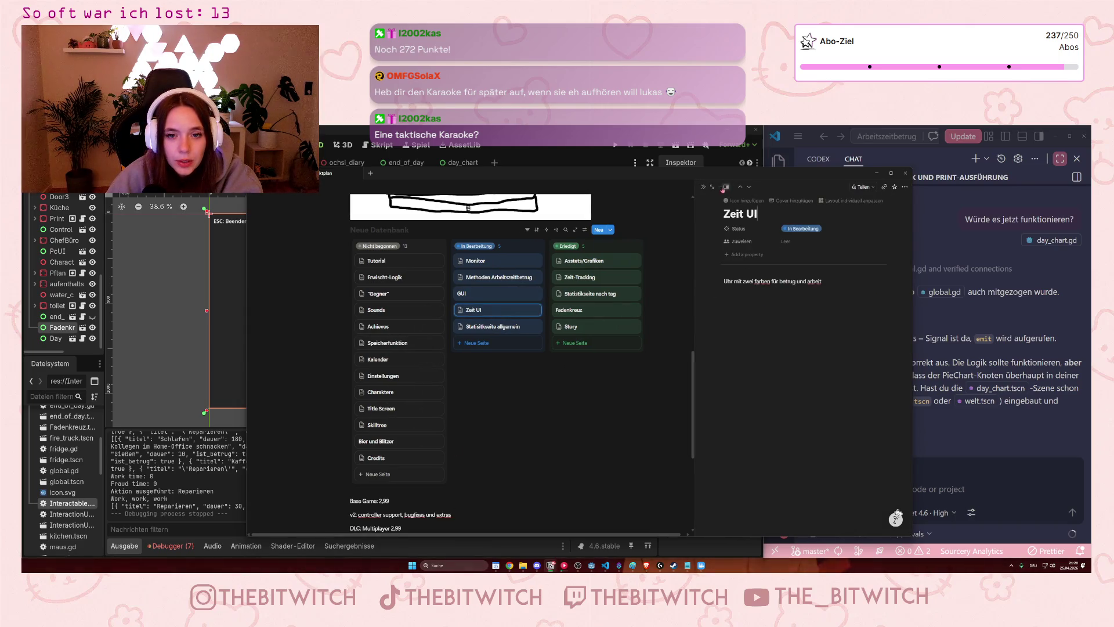
click(703, 187)
drag(602, 310, 688, 349)
click(807, 356)
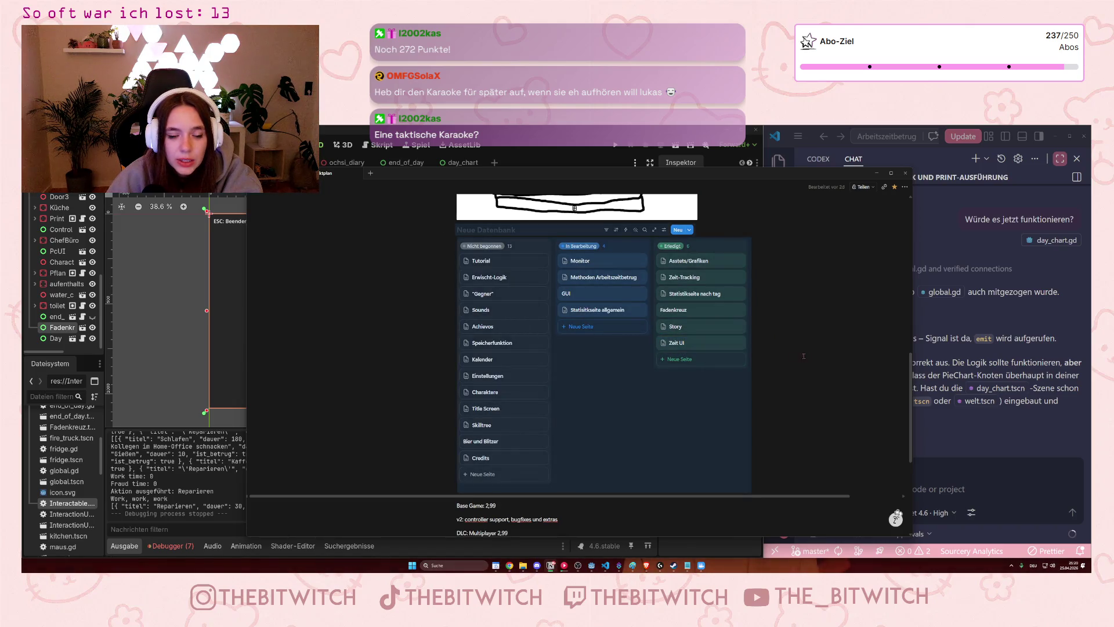
click(584, 413)
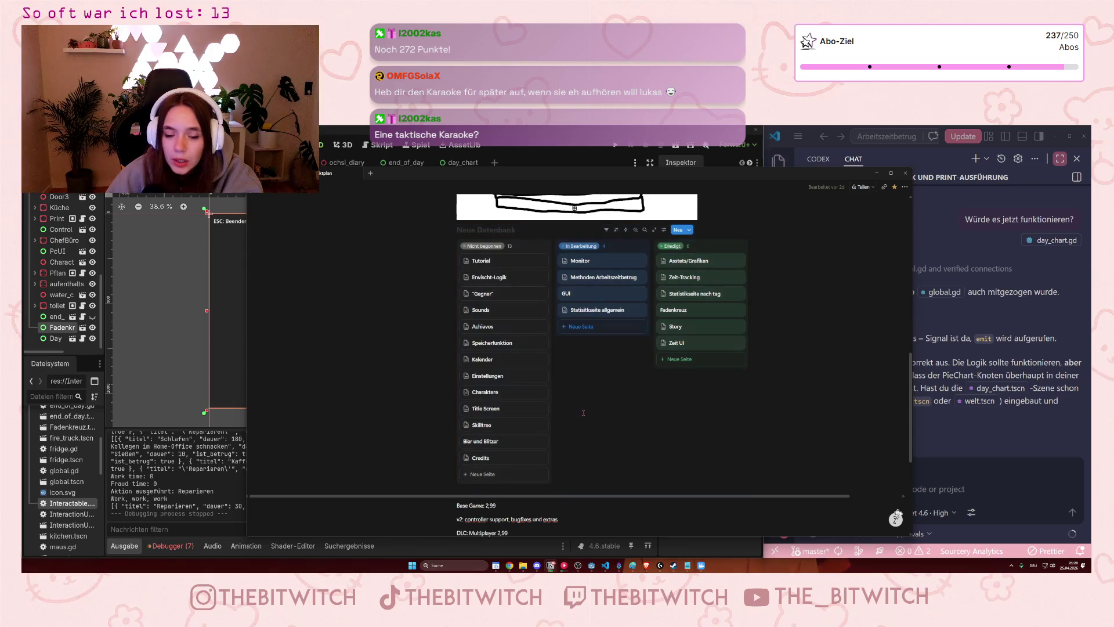
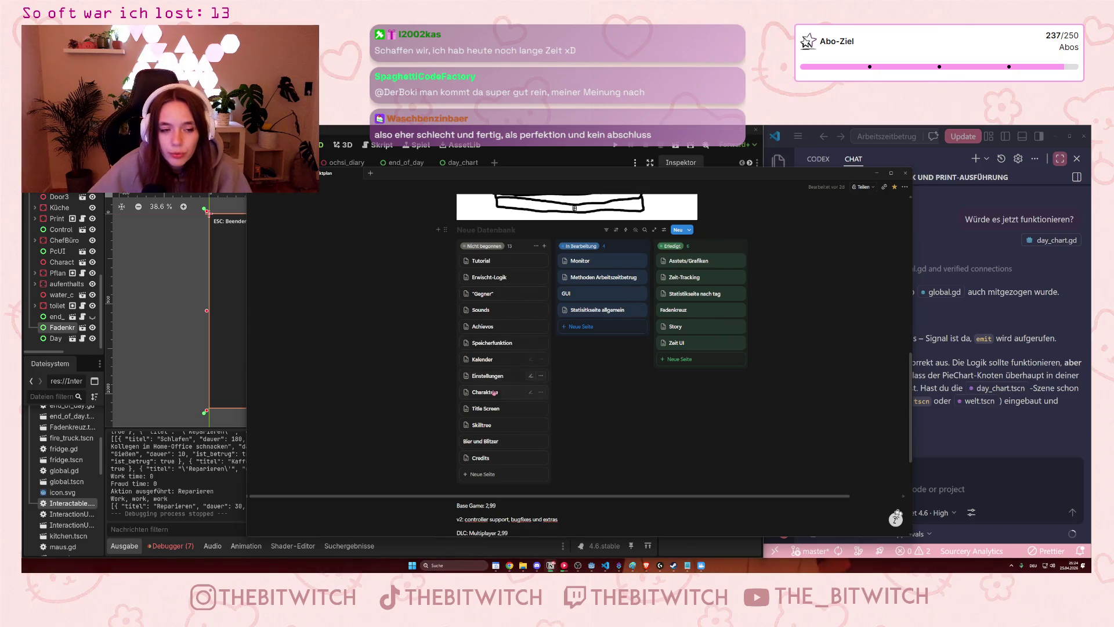
Glance at Godot's scene command list, dismiss it, and return to the Notion board.
scroll(494, 398, up, 1)
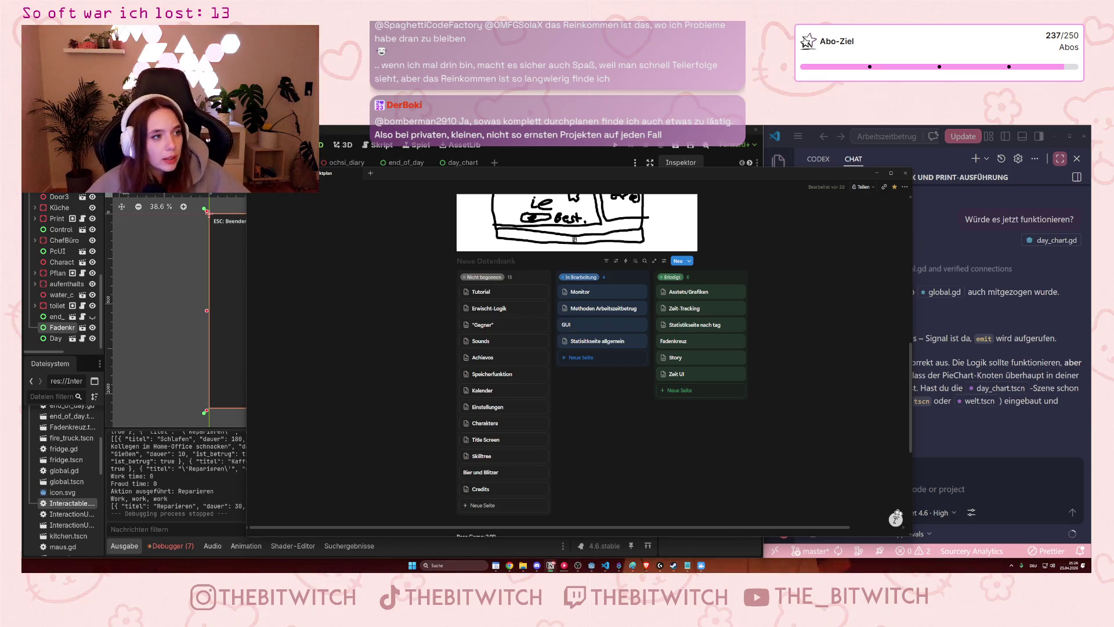
key(alt+Tab)
click(36, 145)
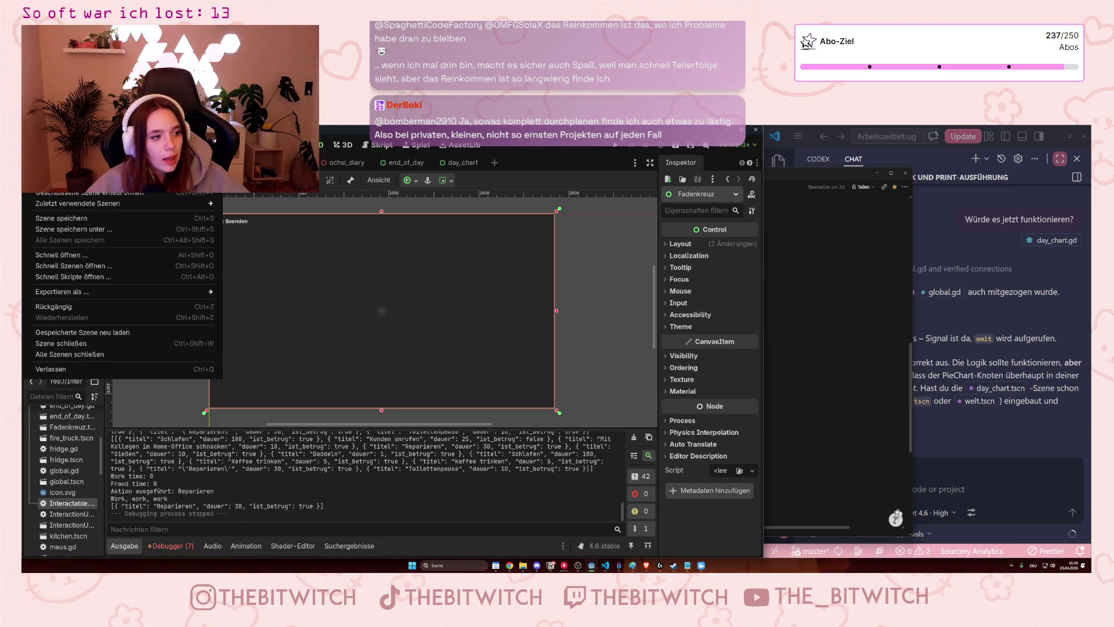
mouse_move(133, 145)
key(Escape)
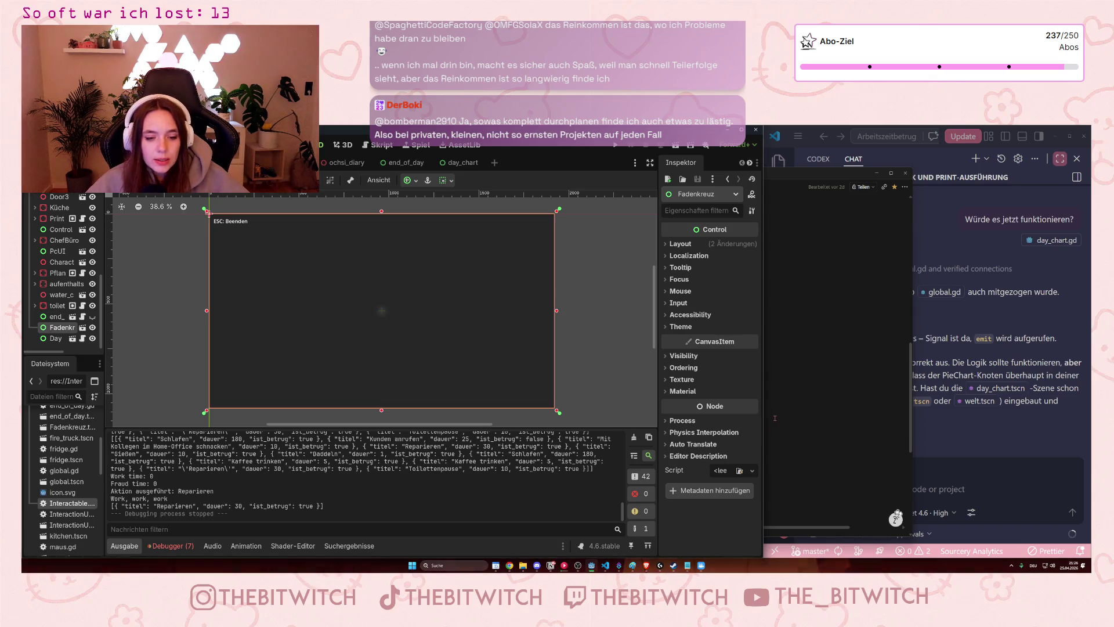
click(842, 459)
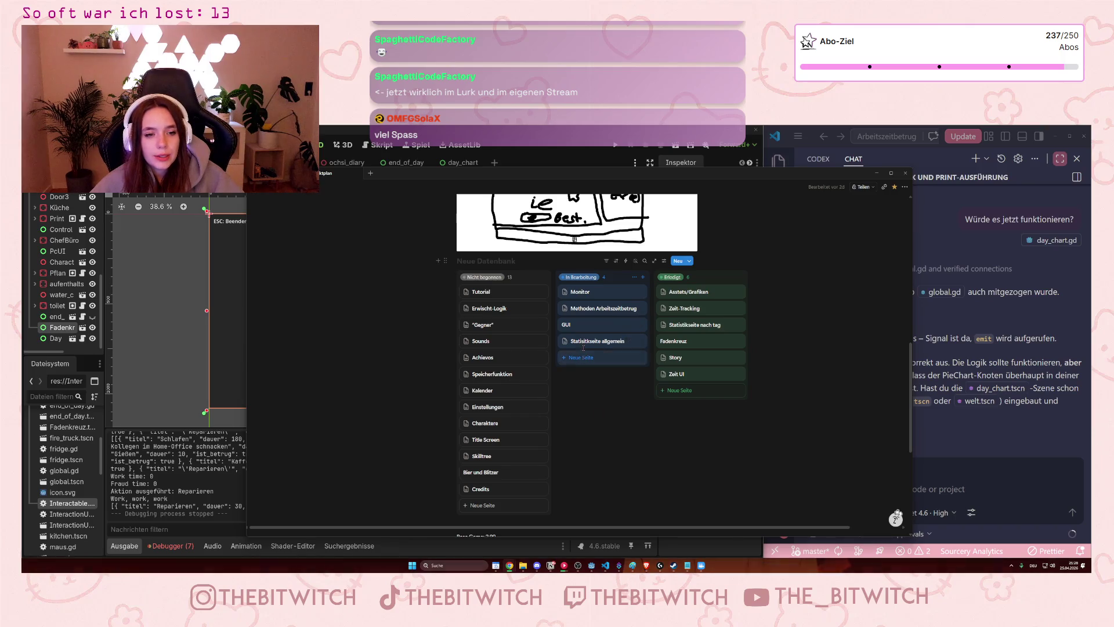
Peek at the GUI card, then move it from In Bearbeitung into the Erledigt column.
click(589, 325)
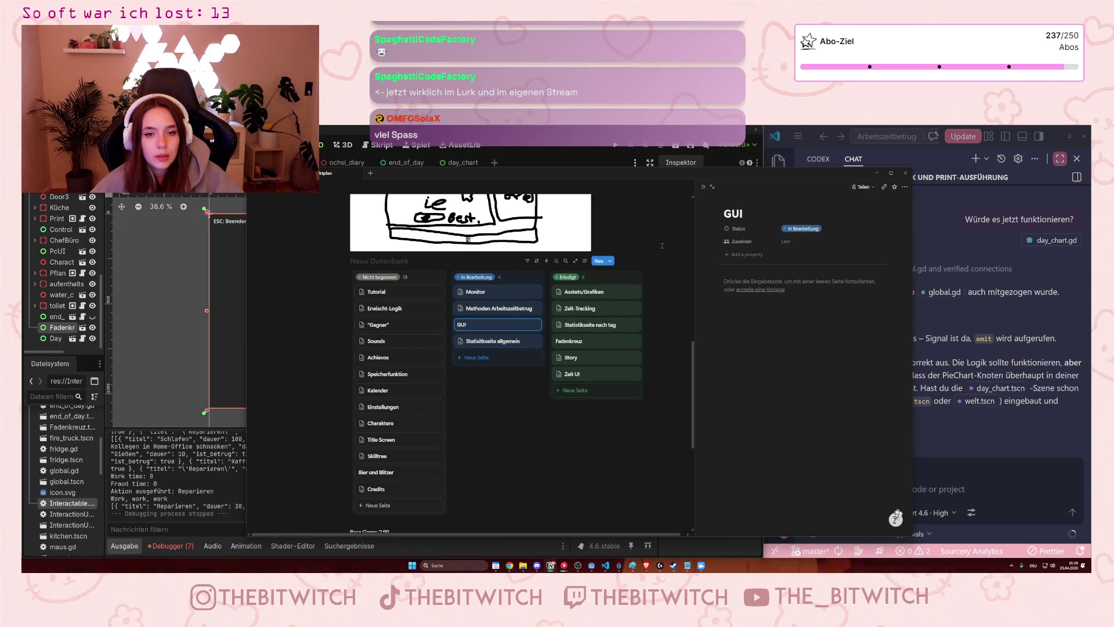
click(668, 241)
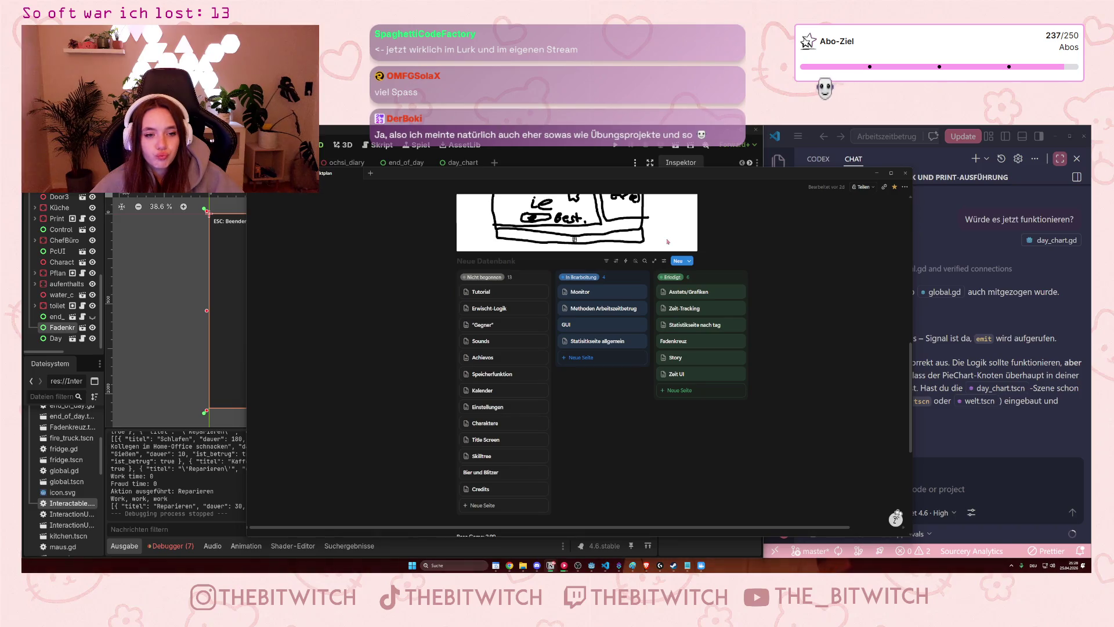
drag(581, 324, 676, 389)
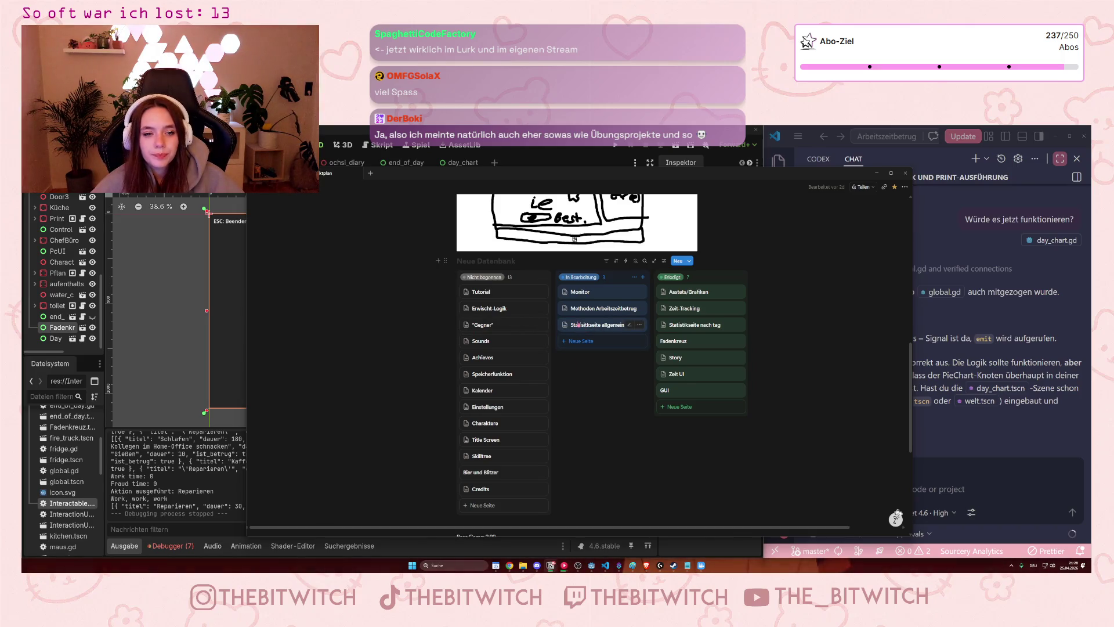
click(160, 305)
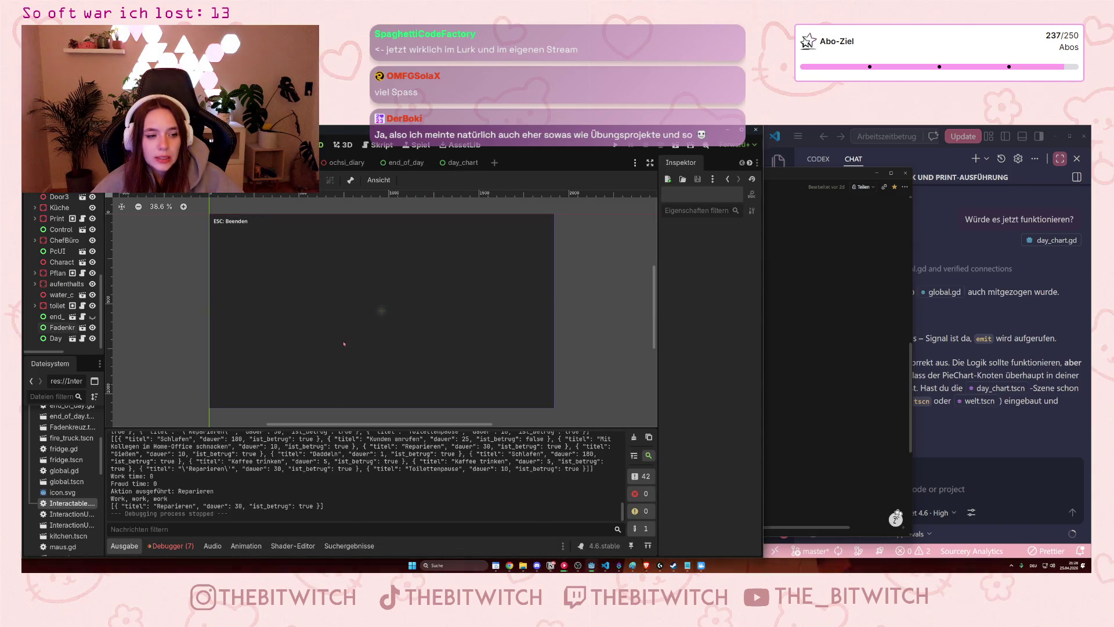
scroll(303, 477, up, 3)
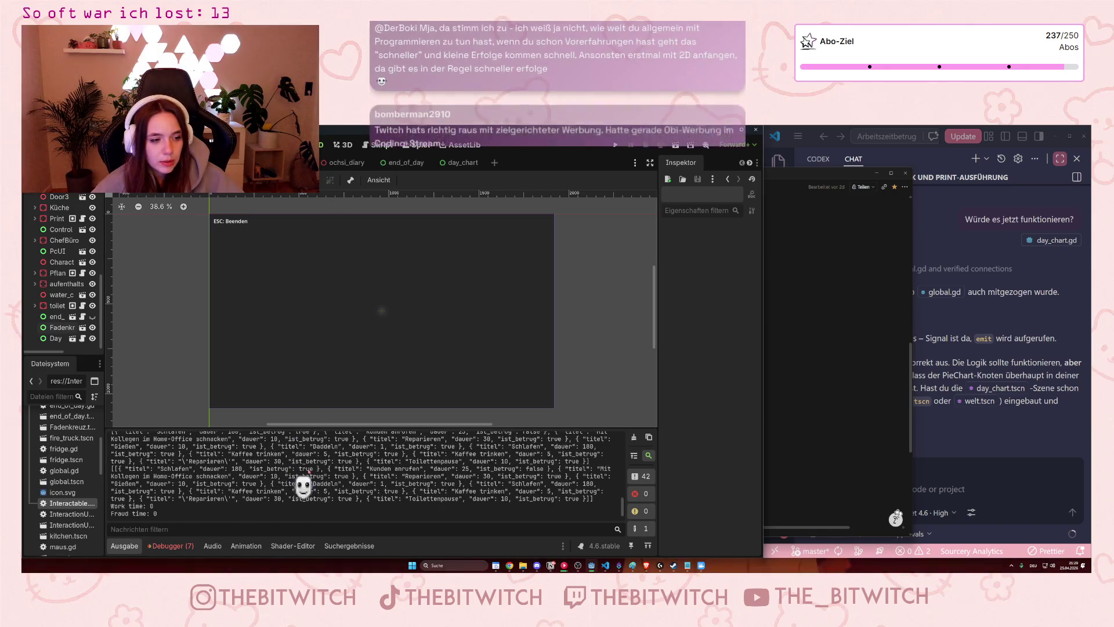
scroll(284, 493, down, 3)
key(alt+Tab)
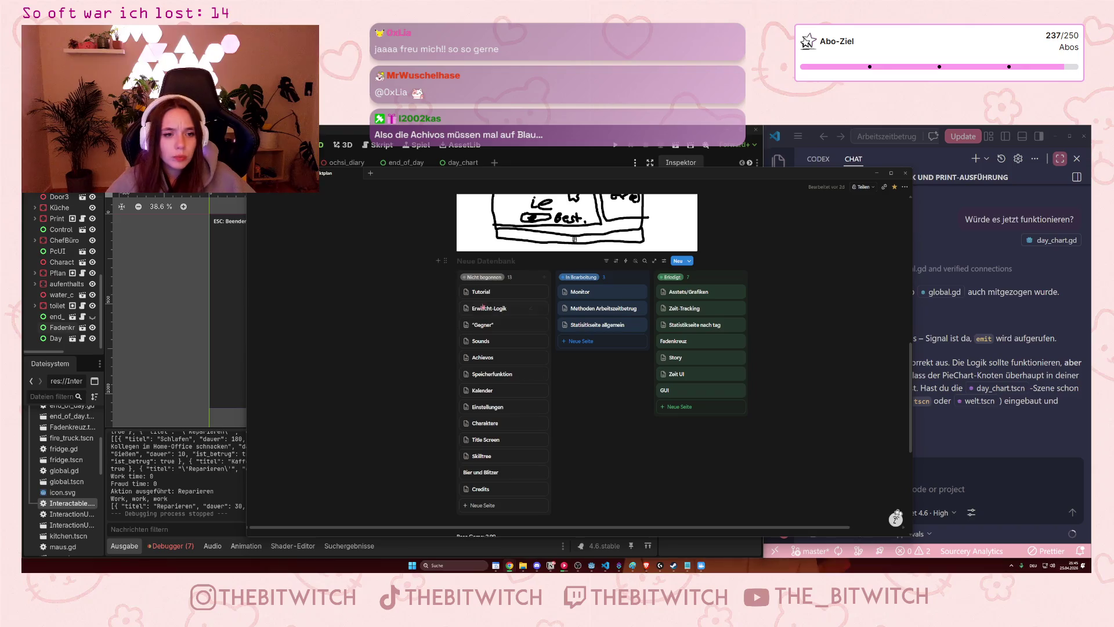
Open the Achievos card to read its achievement ideas such as Faultier, Workaholic and Kaffee-Junkie.
click(497, 365)
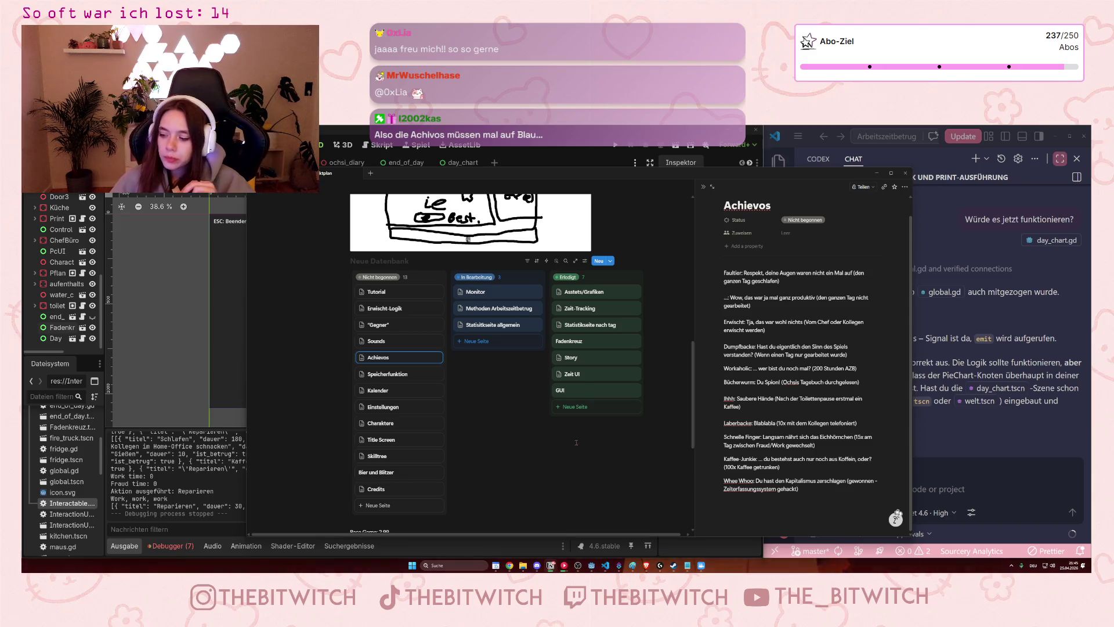
click(505, 469)
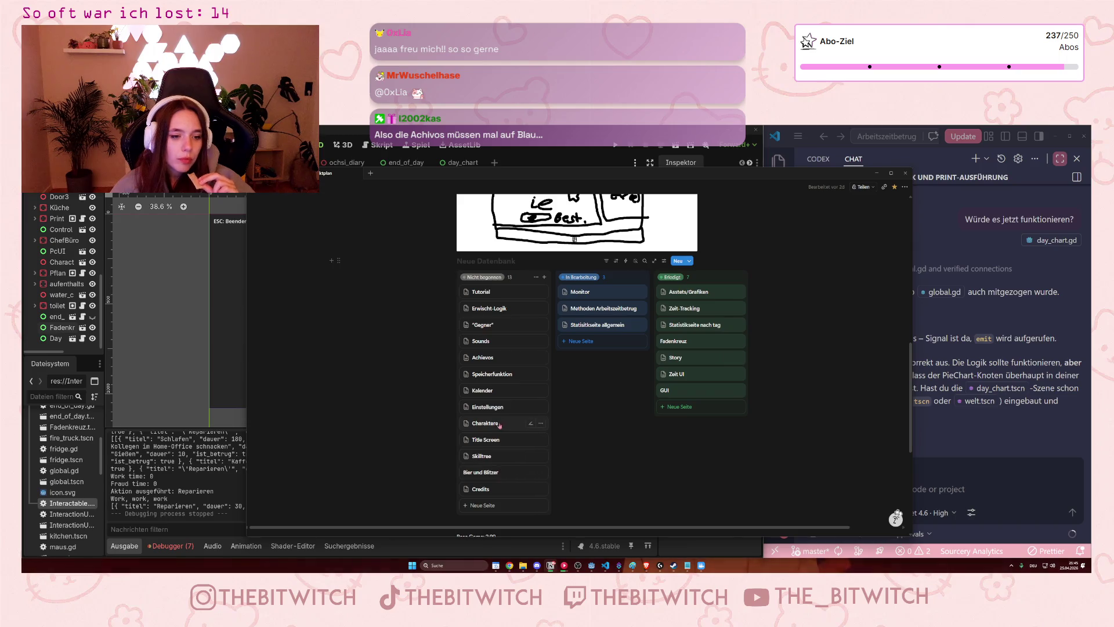
Move the Speicherfunktion card from Nicht begonnen to In Bearbeitung and briefly view its page.
mouse_move(498, 374)
mouse_down()
mouse_move(557, 364)
mouse_move(597, 341)
mouse_up()
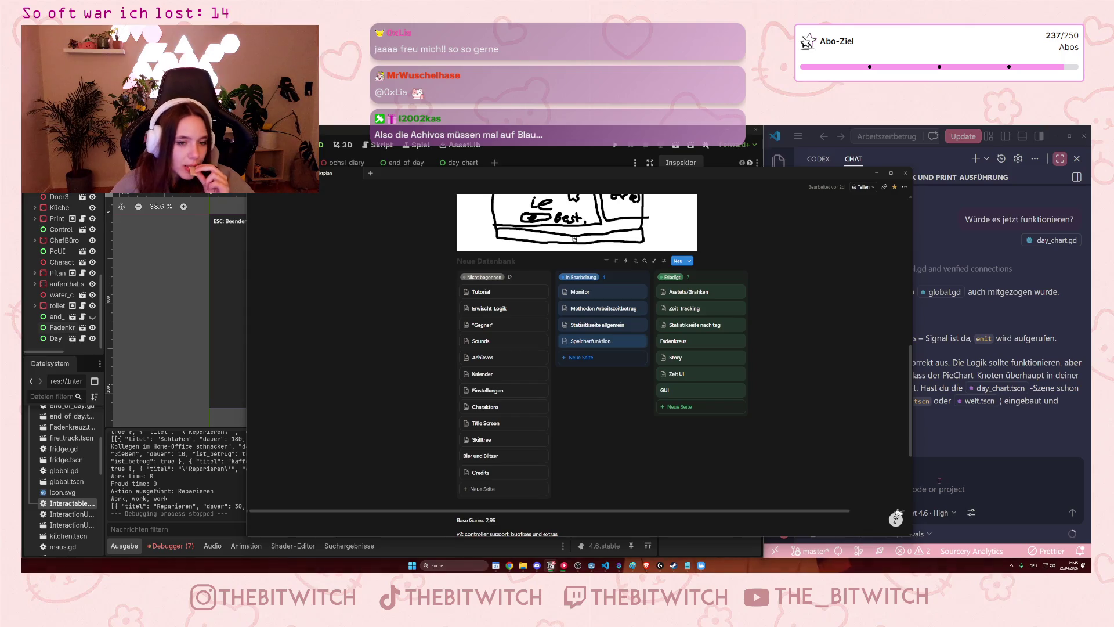
click(595, 345)
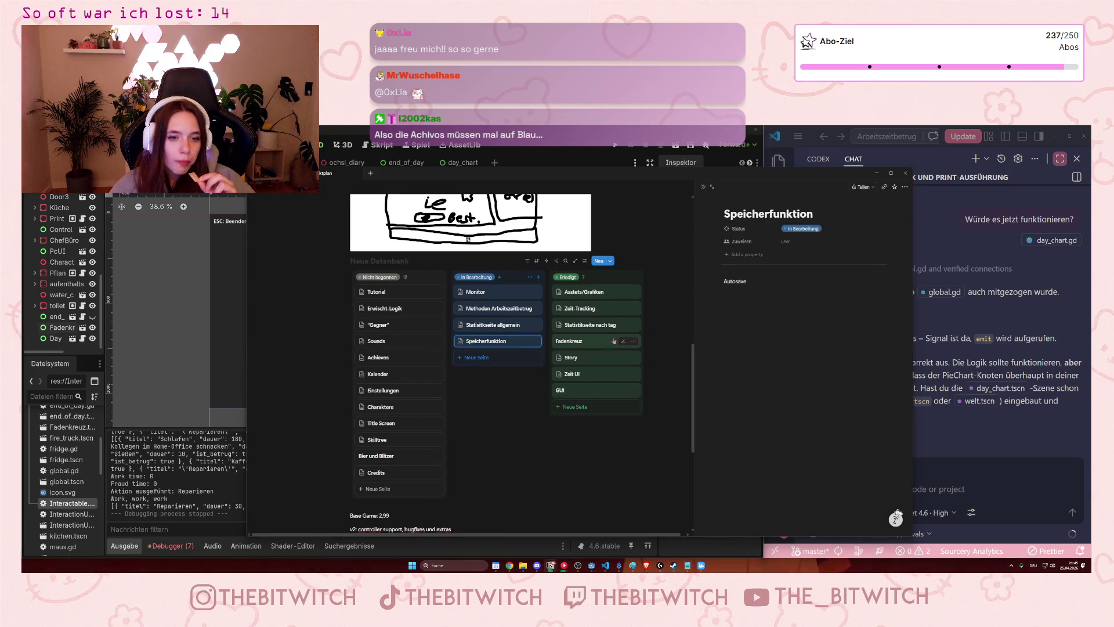
click(703, 187)
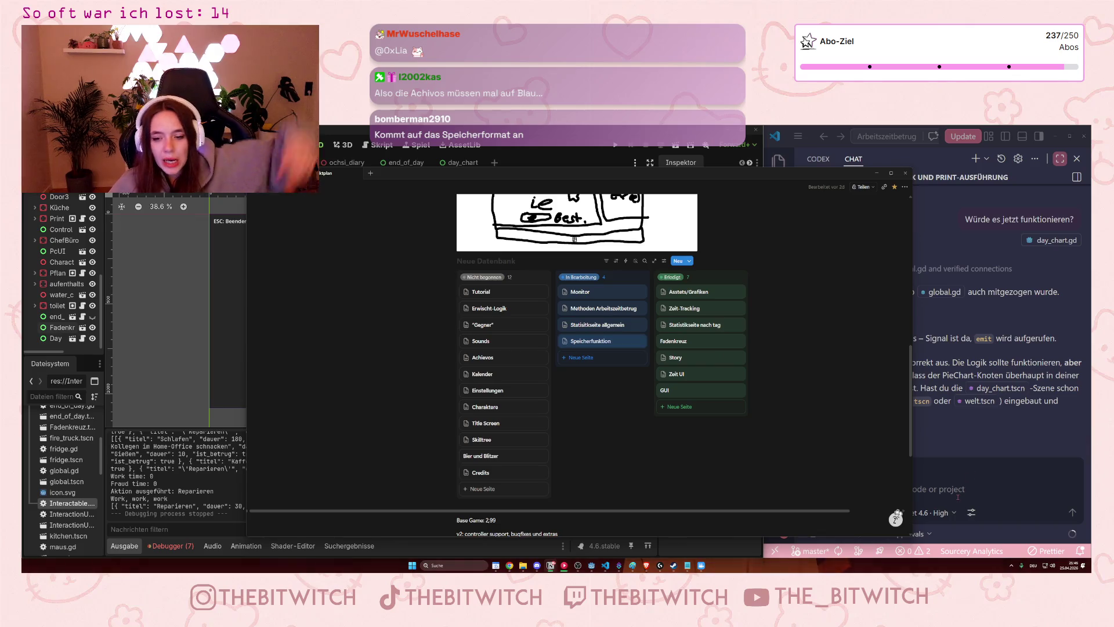
In the Copilot chat, state the save function is next, listing a new-game/continue start screen and saving.
click(972, 474)
text(A)
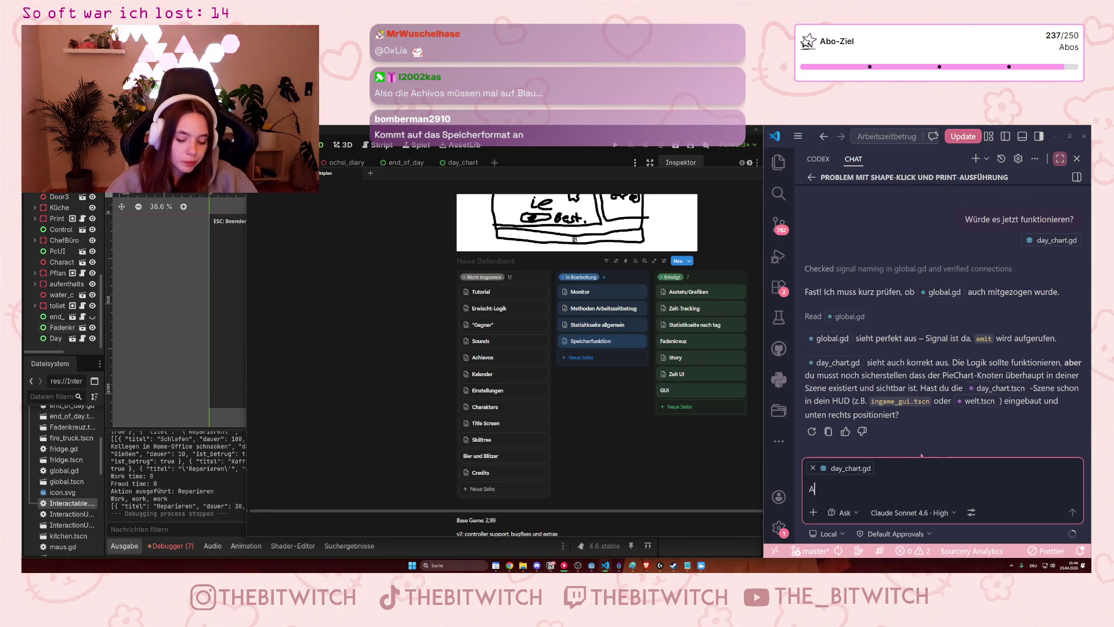
text(ls nächstes )
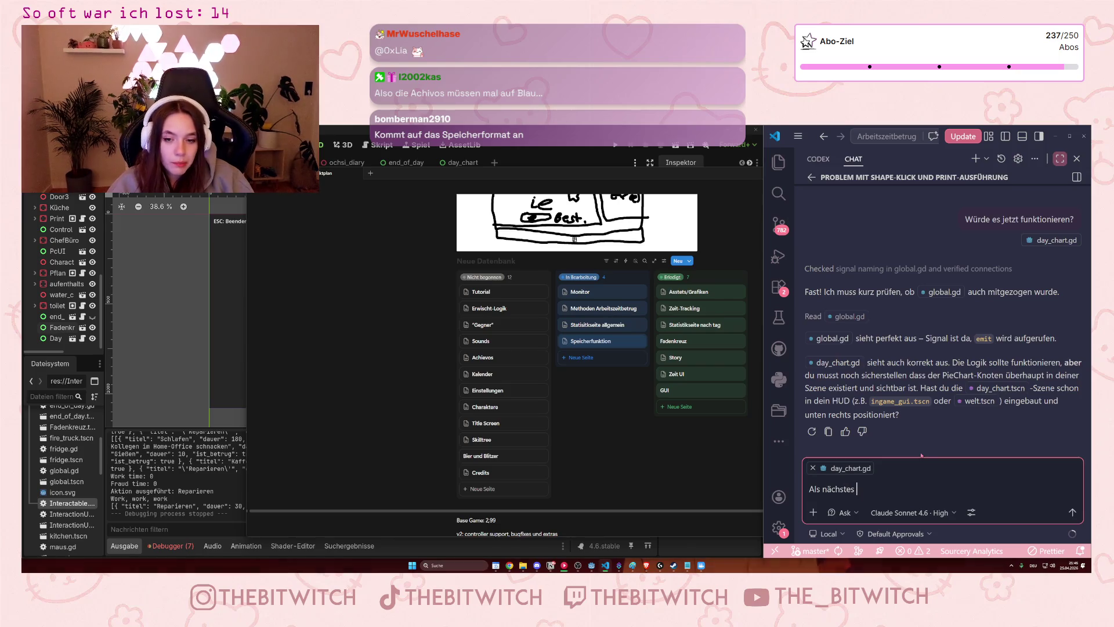
text(würde ich die )
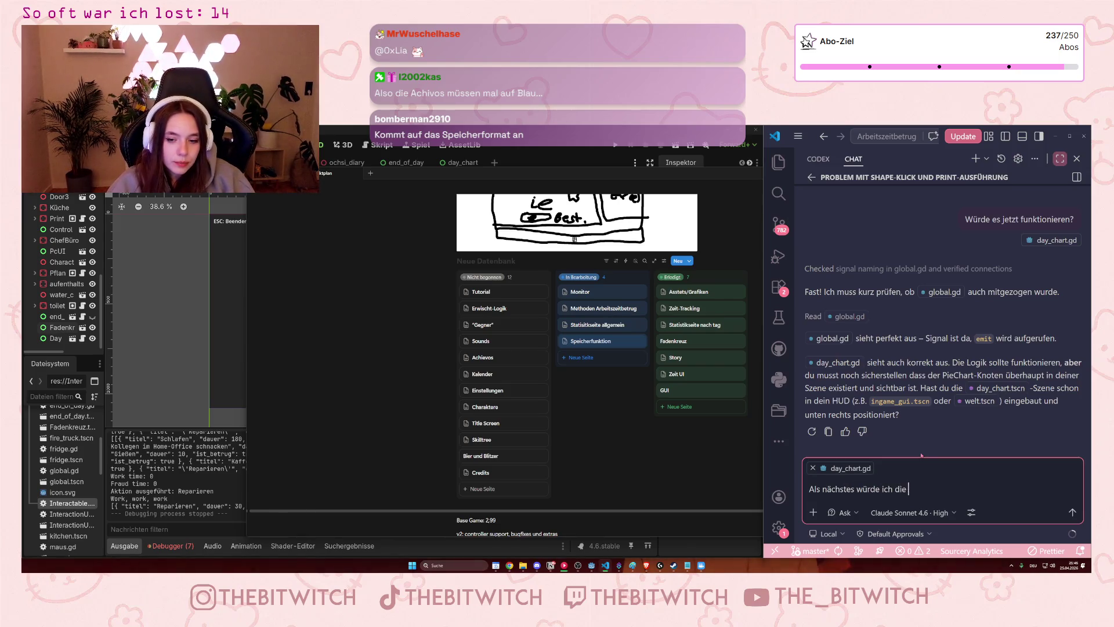
text(Speicherfunktion umsetzen)
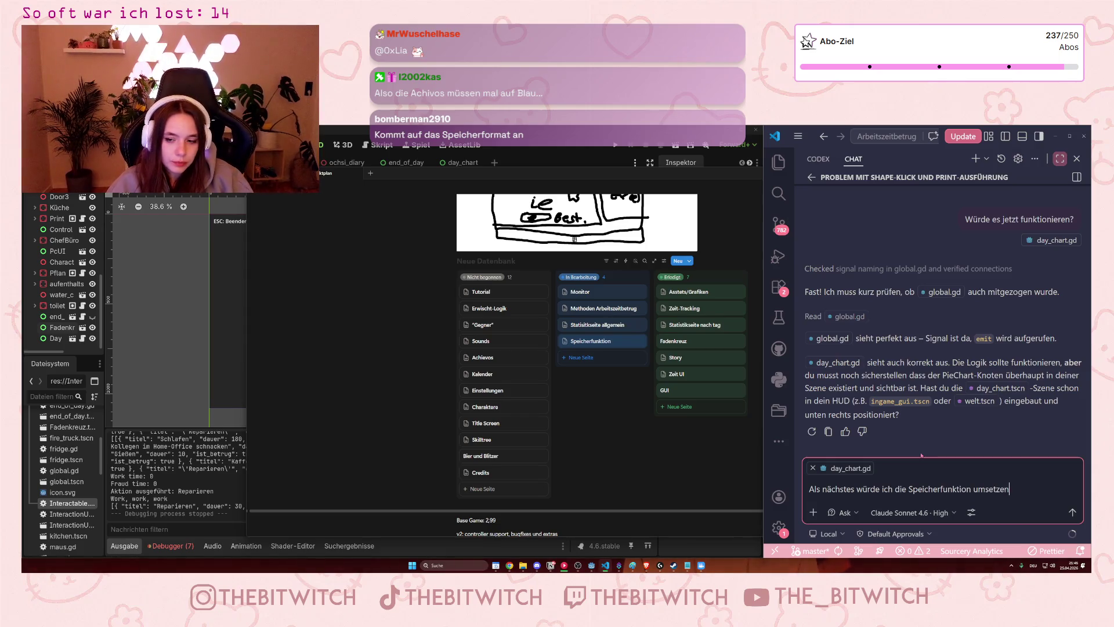
text( wollen.)
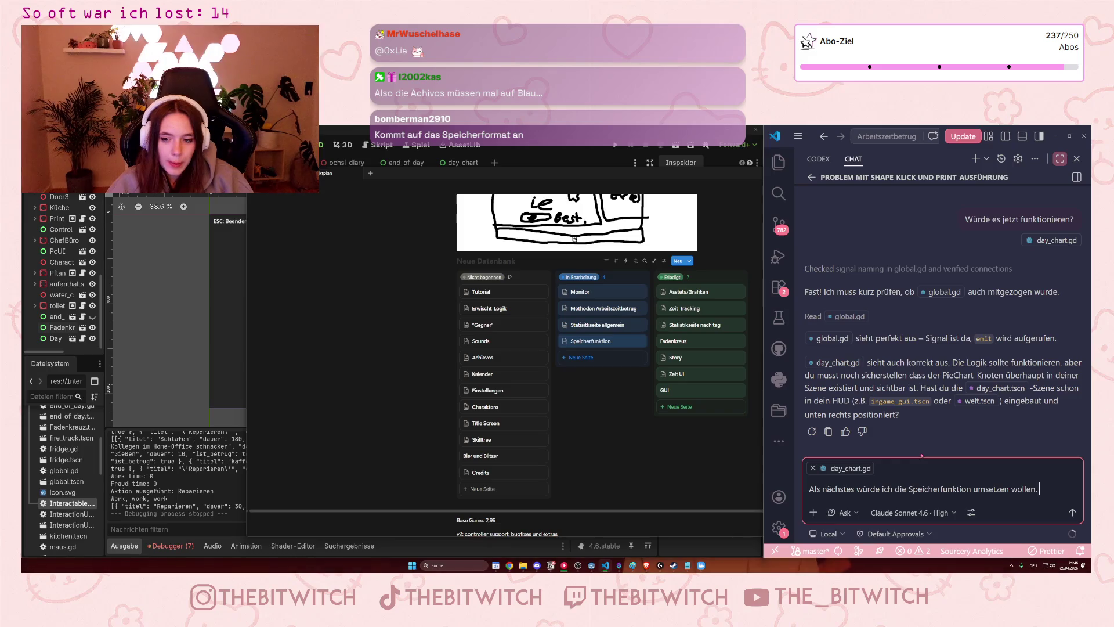
key(BackSpace)
key(BackSpace)
key(BackSpace)
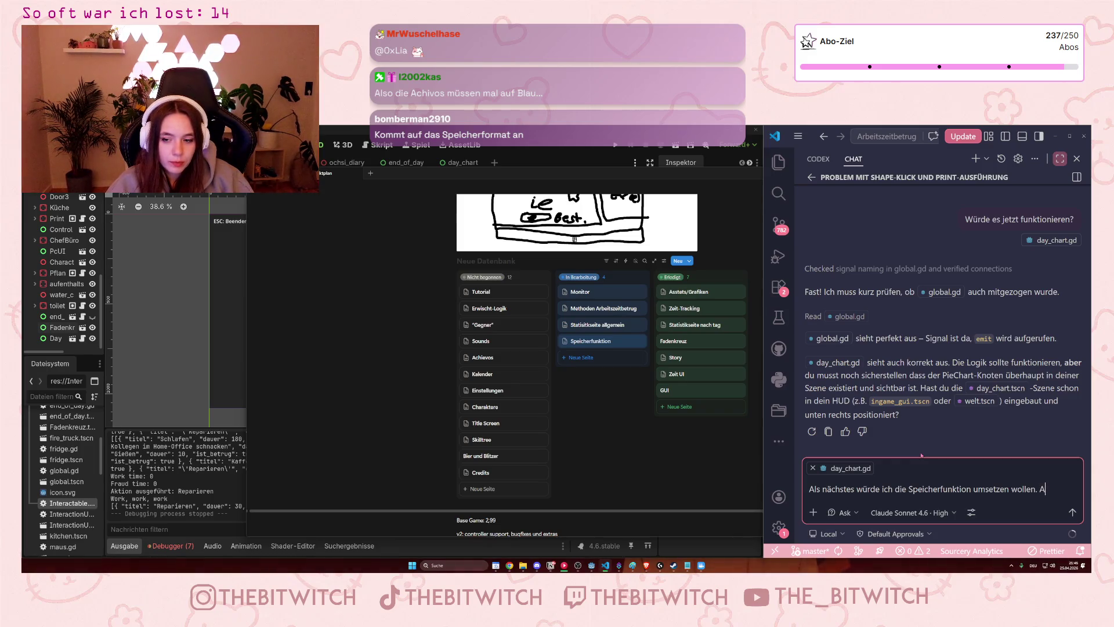
text(Dafür brauchen)
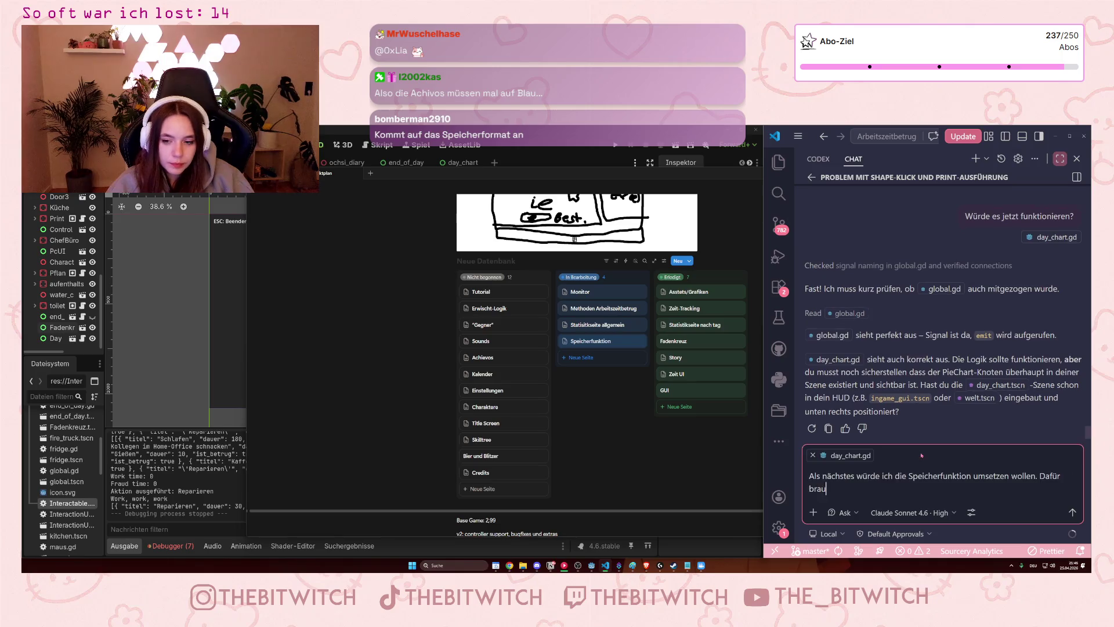
key(shift+Return)
key(shift+Return)
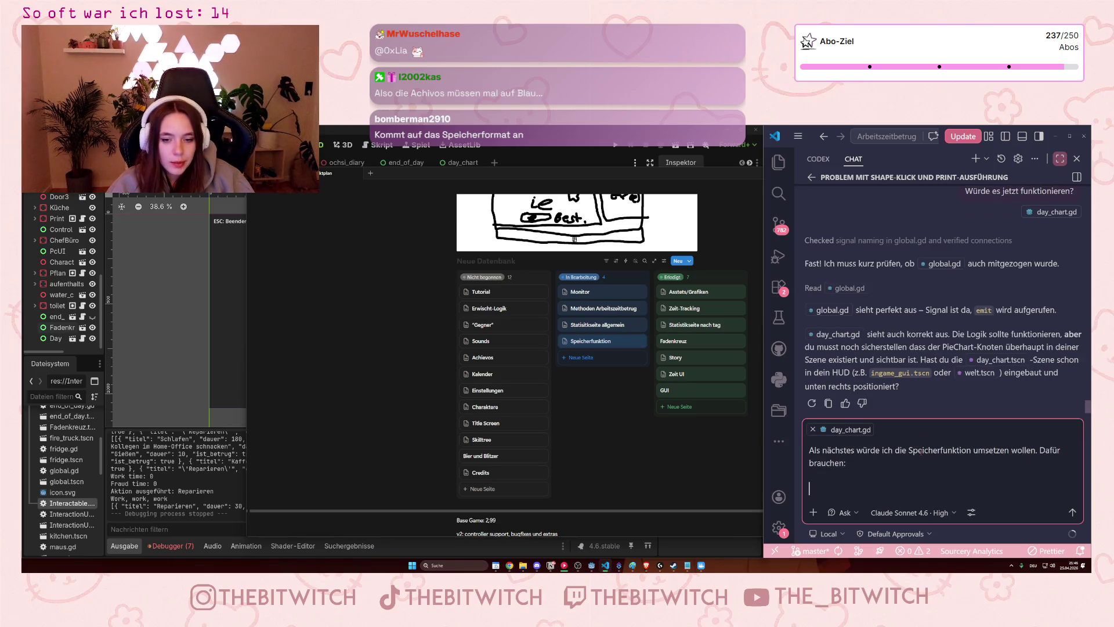
text(- einen screen auf dem man bei)
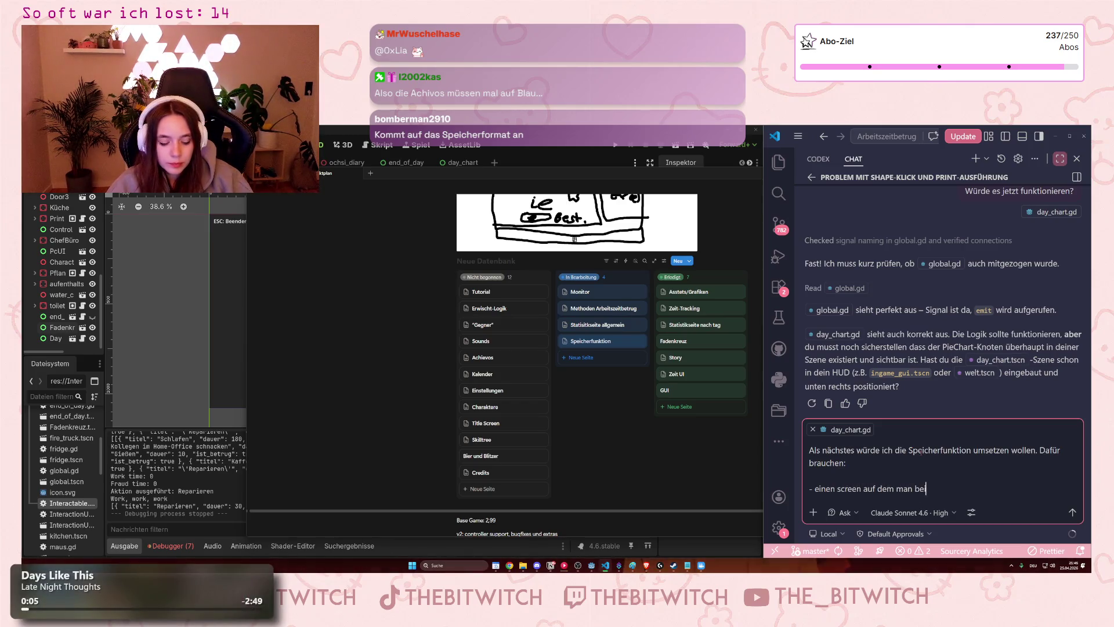
text(m start auswählt, )
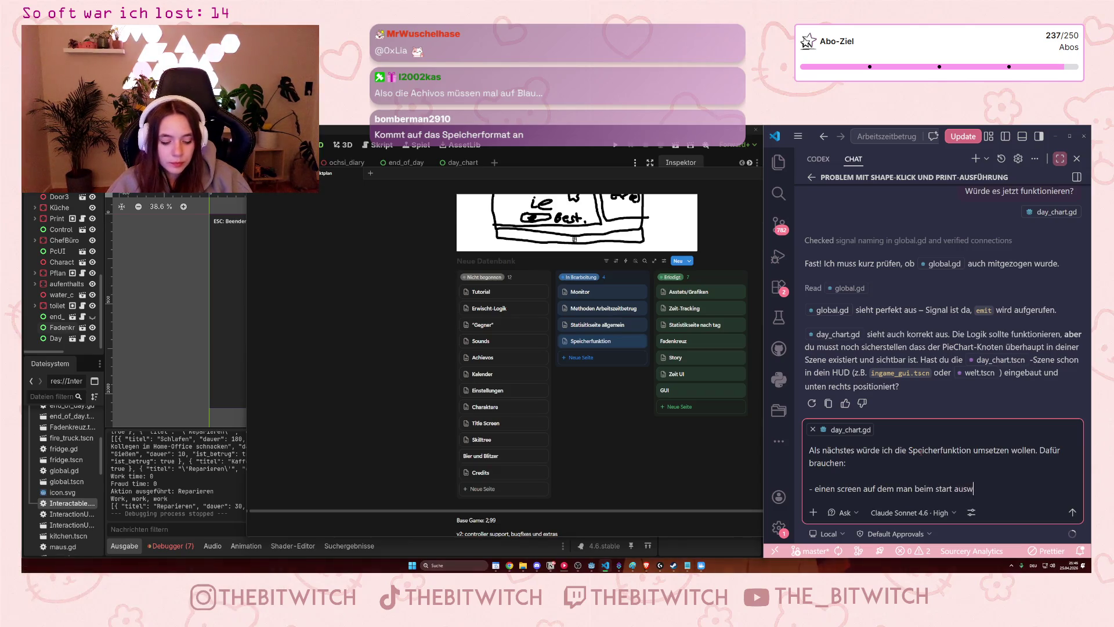
text(ob man e)
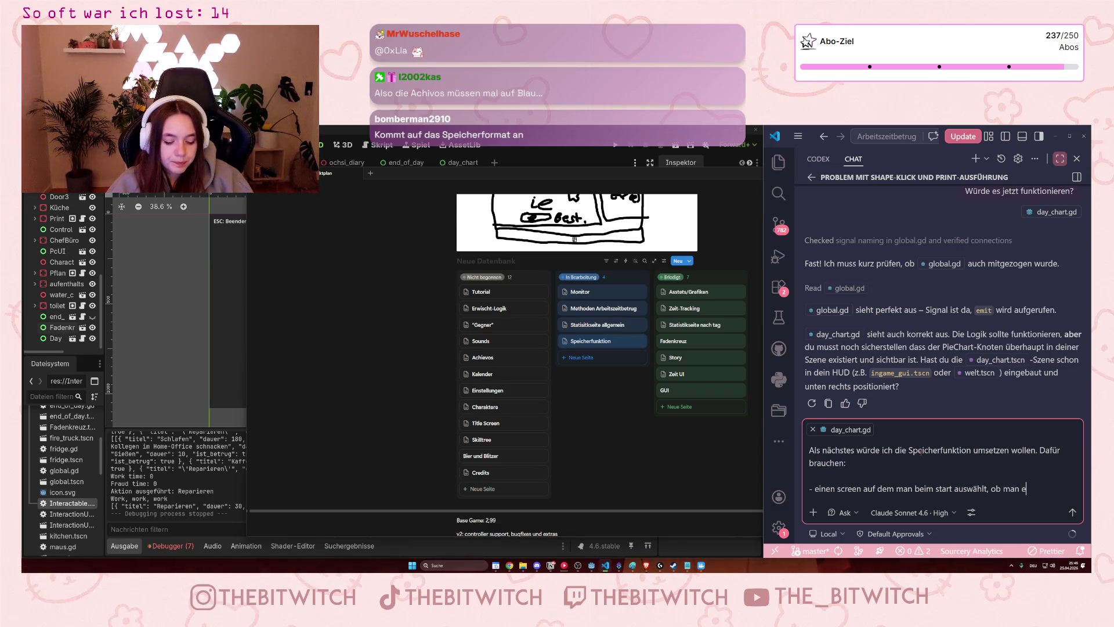
text(in neues spi)
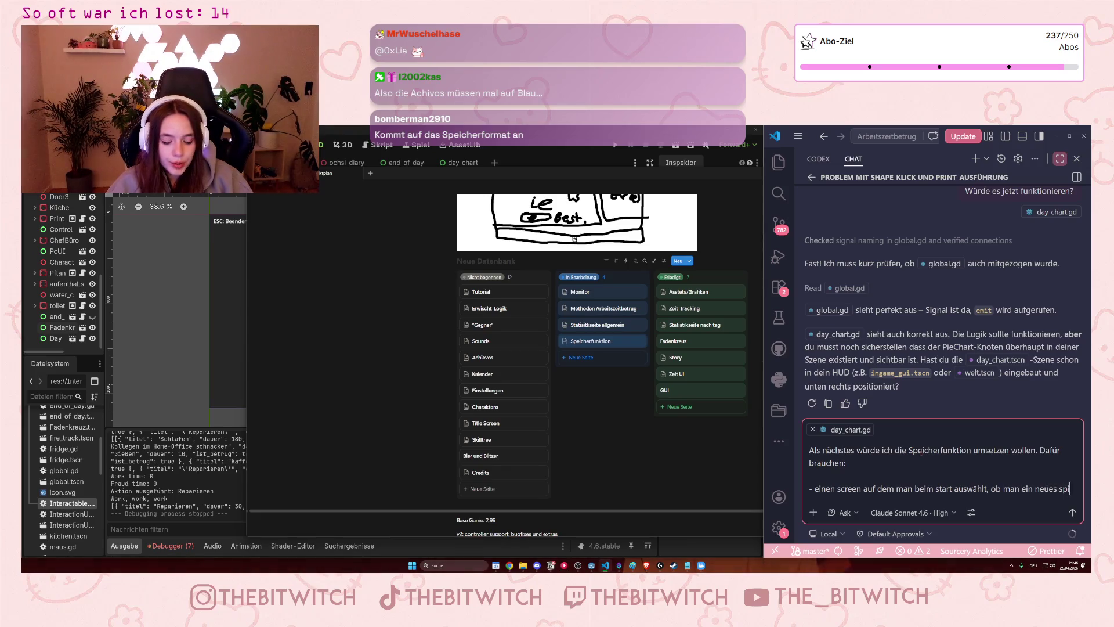
text(el startet)
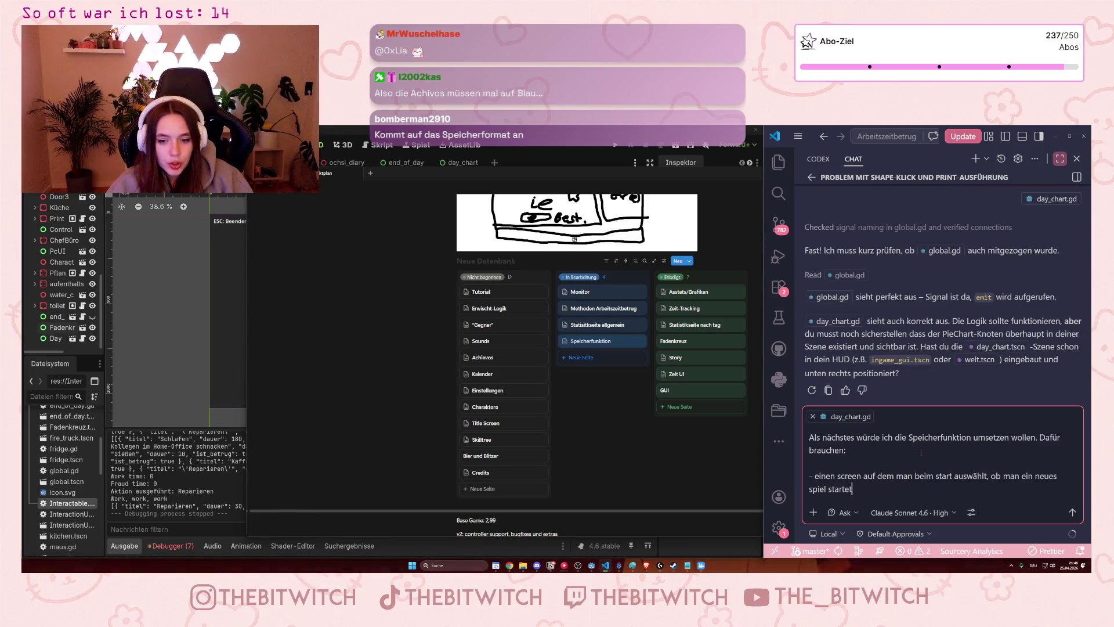
text( oder da)
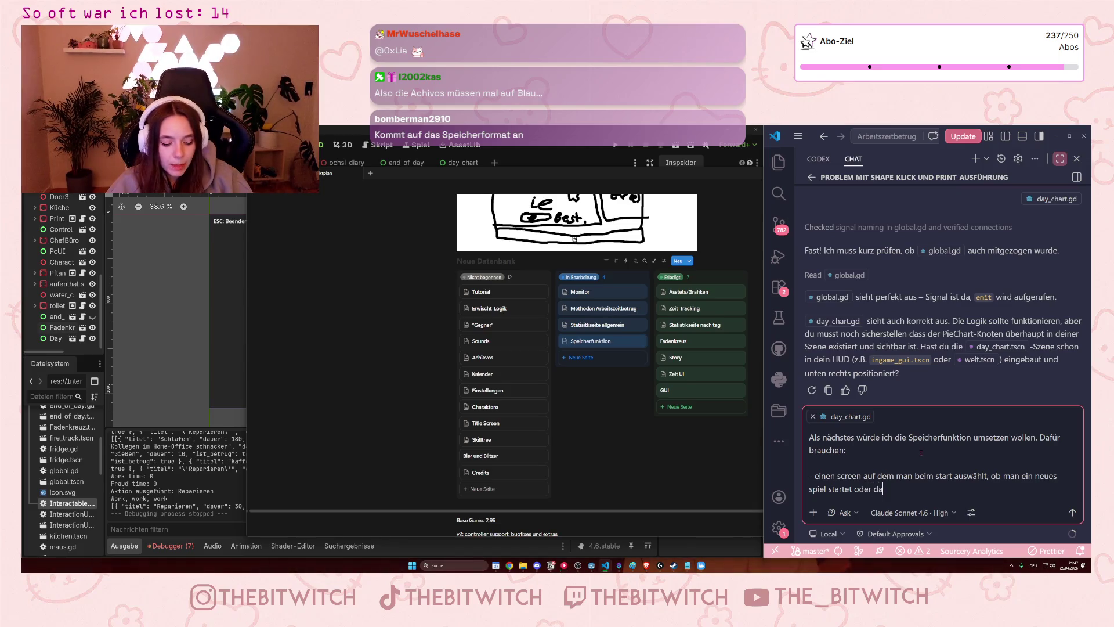
text(s spiel forts)
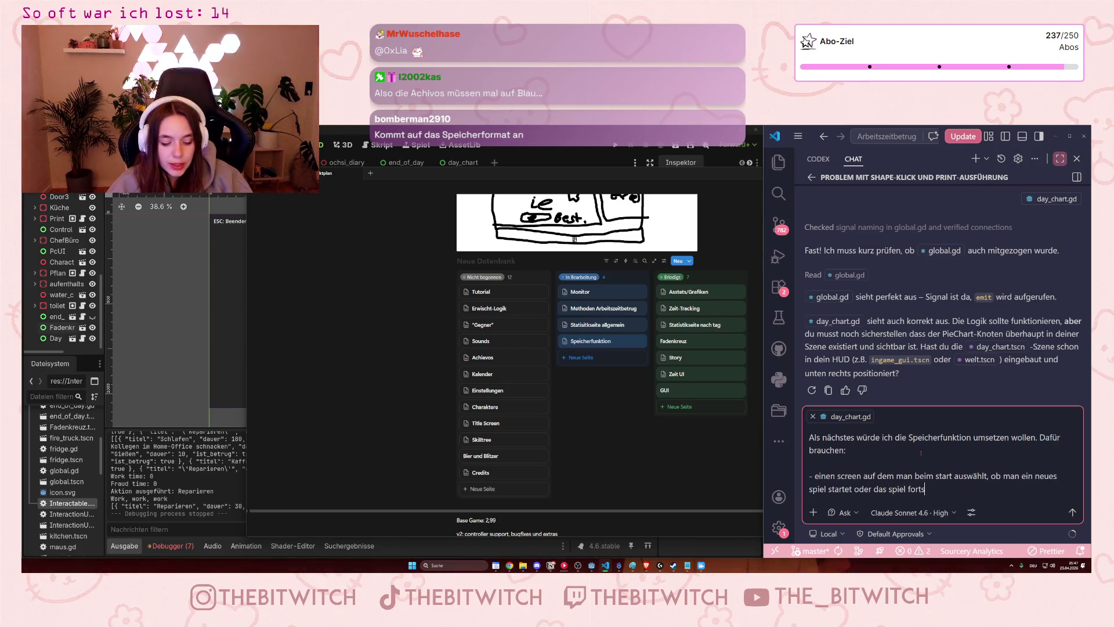
text(etzt)
key(shift+Return)
text(- speicherfunktion)
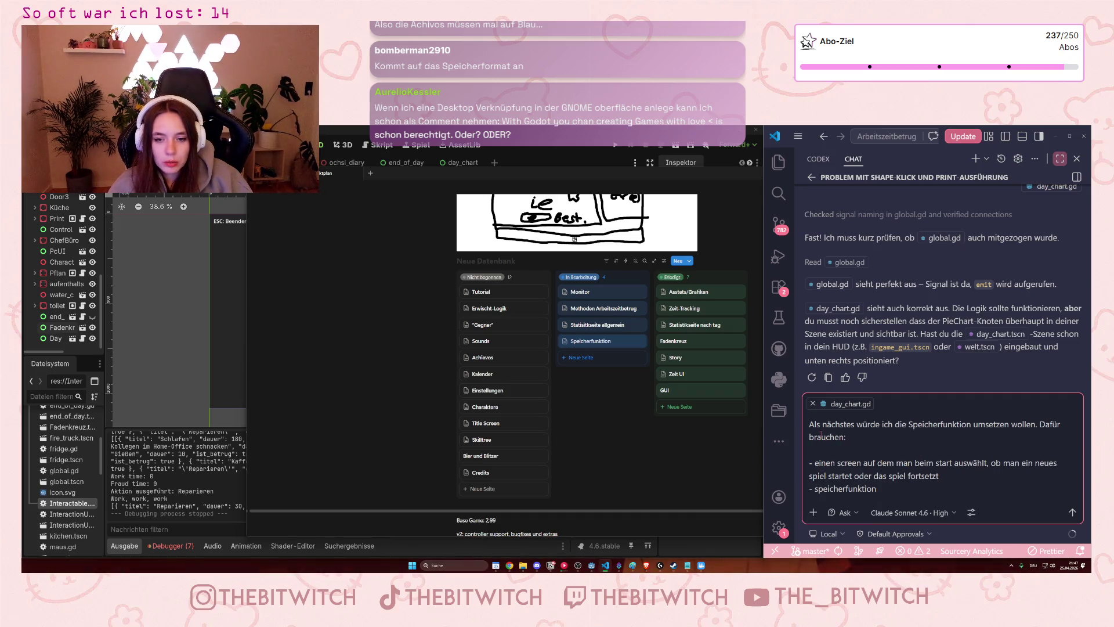
Fix the wording, ask how best to implement this, and send the request.
key(BackSpace)
key(BackSpace)
text(ich)
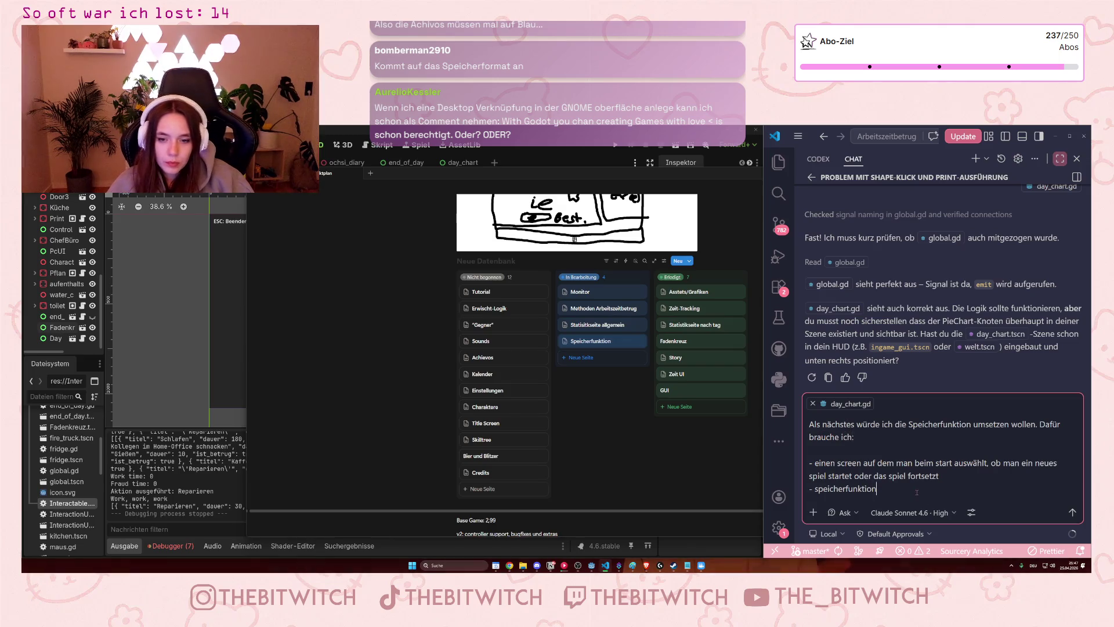
key(shift+Return)
key(shift+Return)
text(Wie sie)
key(BackSpace)
key(BackSpace)
text(etzt man das am besten um?)
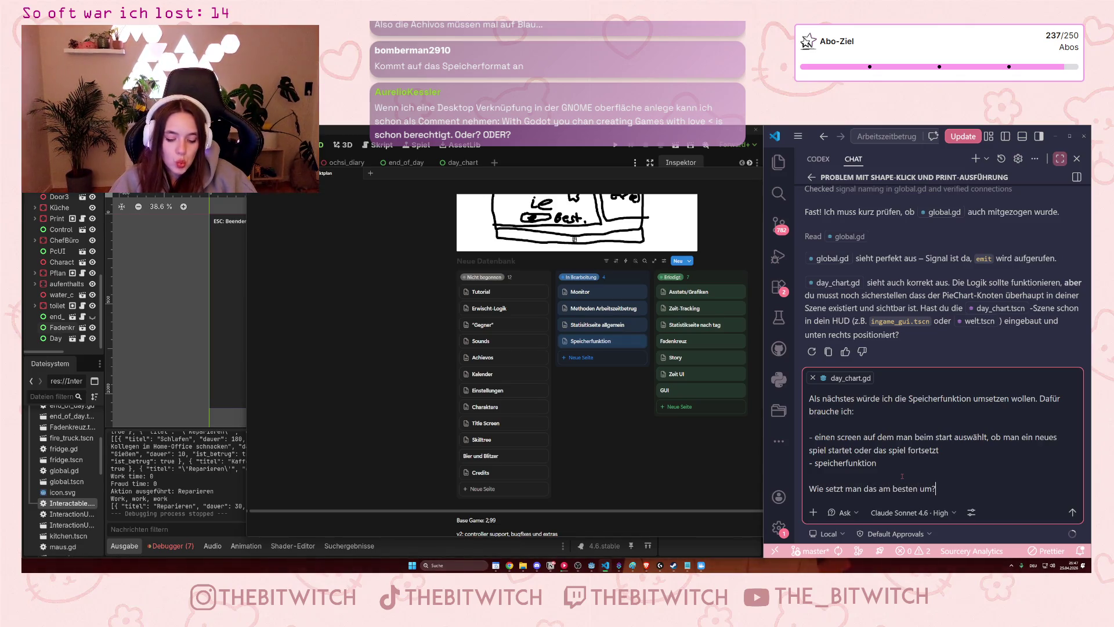
key(Return)
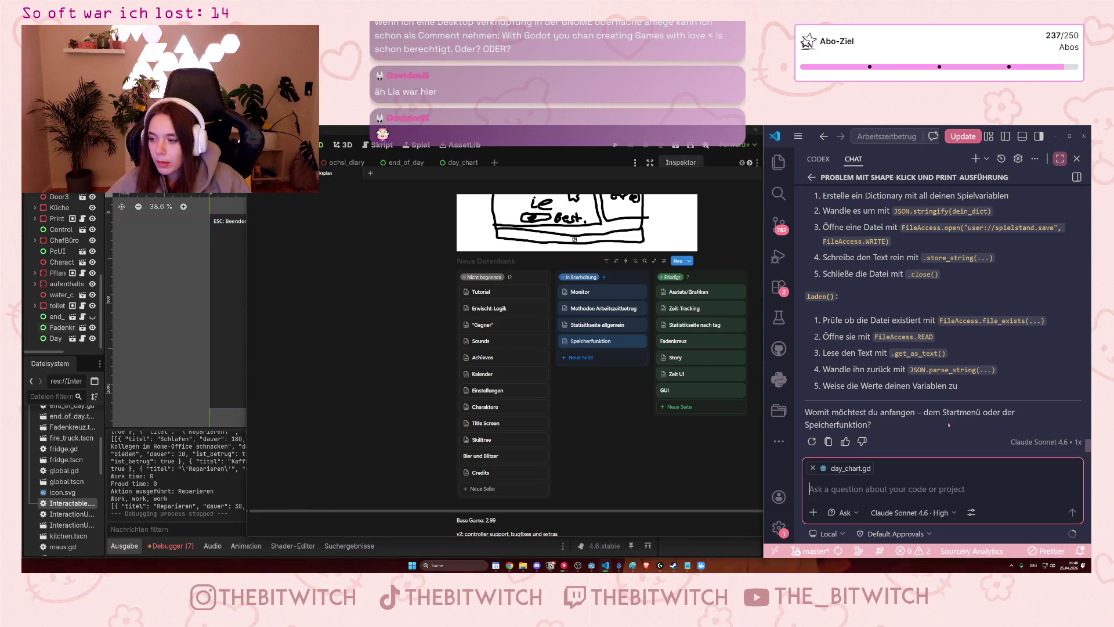
Read the assistant's start-menu and JSON save/load reply, scrolling its code block sideways.
scroll(943, 424, up, 3)
scroll(938, 421, up, 5)
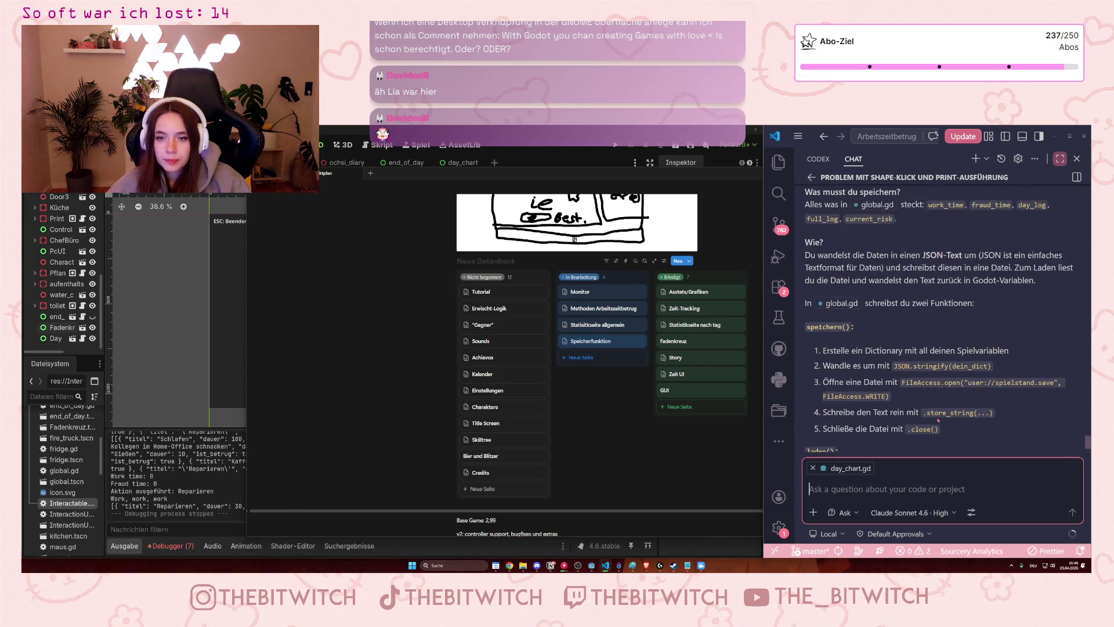
scroll(941, 430, up, 5)
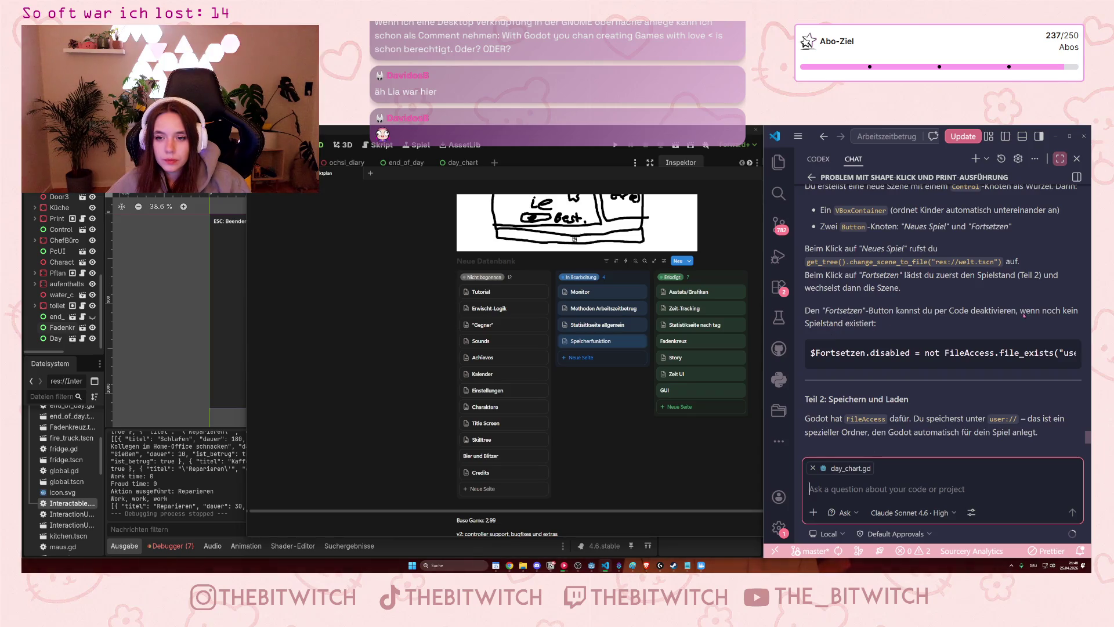
mouse_move(891, 364)
mouse_move(891, 364)
mouse_down()
mouse_move(975, 365)
mouse_move(964, 366)
mouse_up()
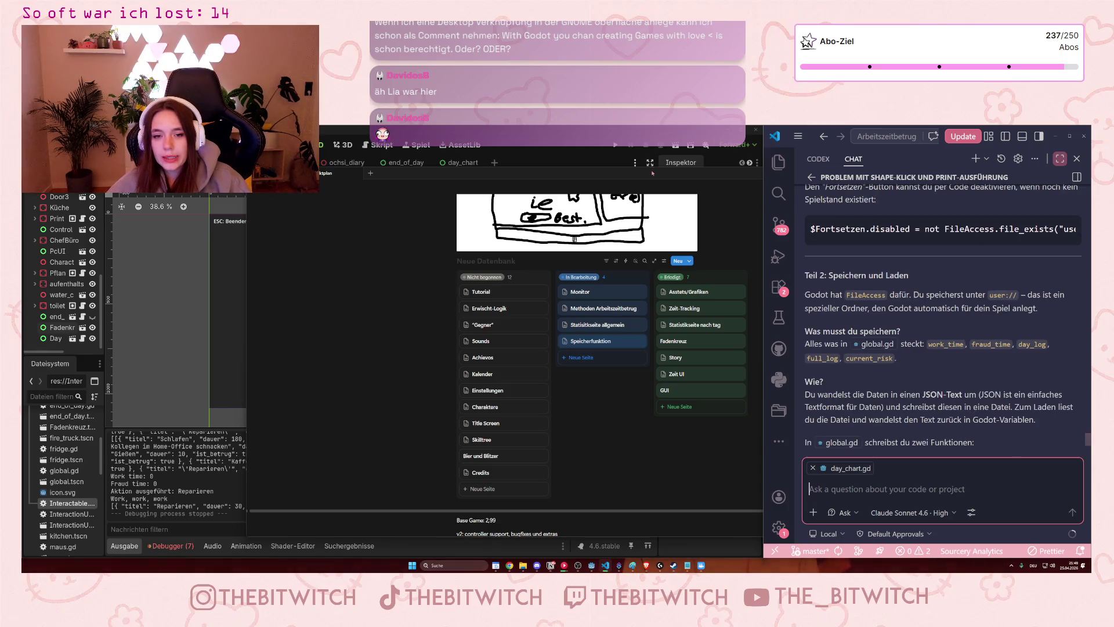
click(623, 164)
click(760, 157)
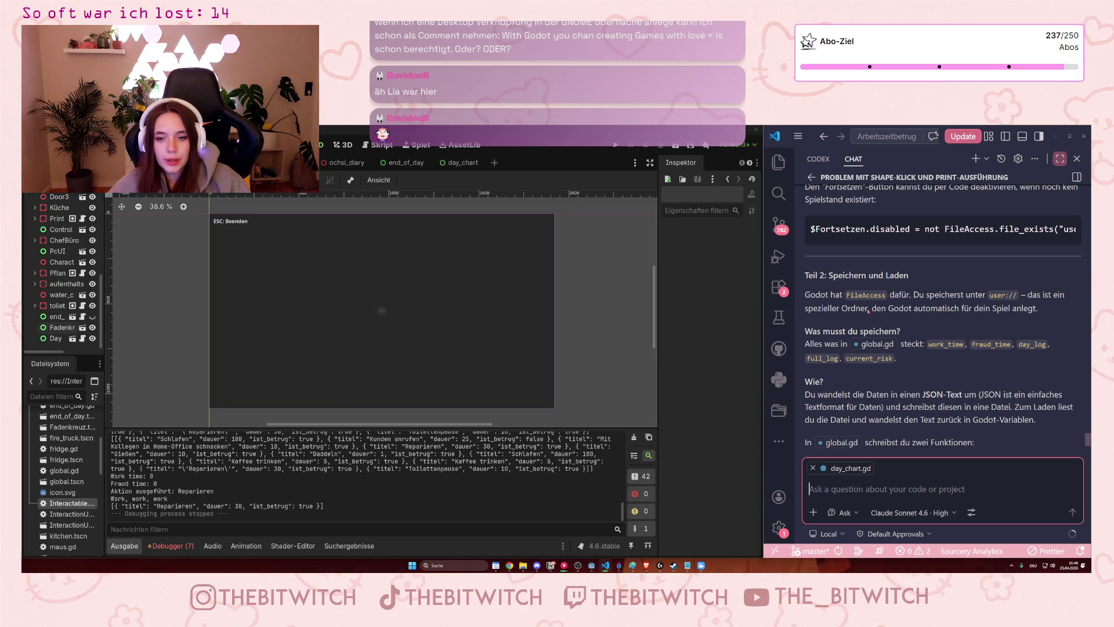
Find the Decke node in Godot's scene tree and open its script decke.gd.
scroll(869, 312, up, 3)
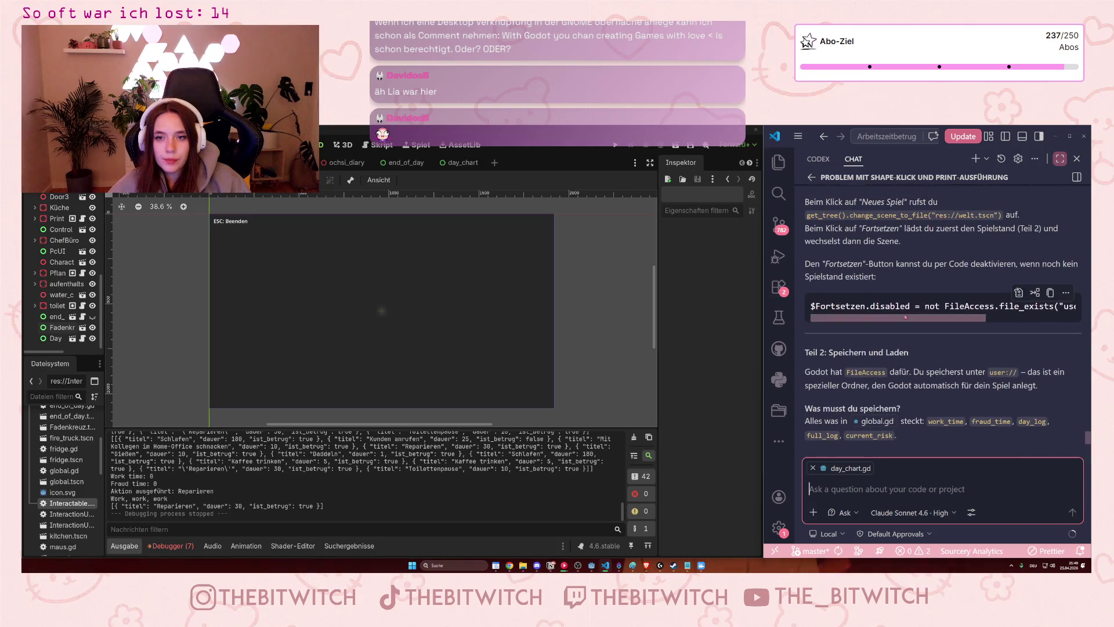
scroll(911, 311, up, 5)
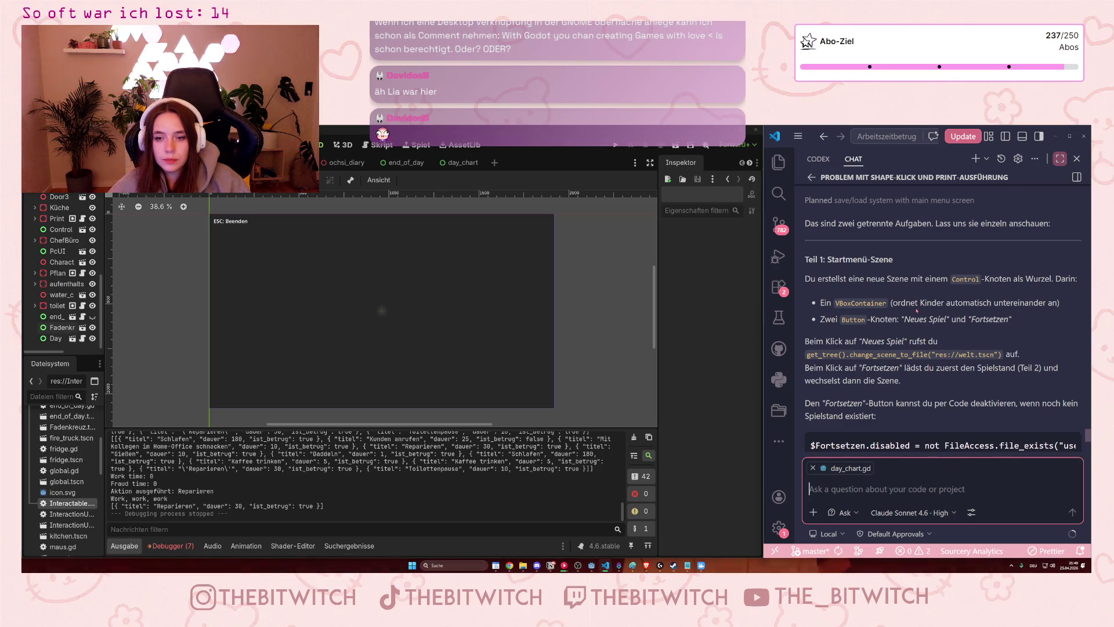
scroll(917, 310, down, 1)
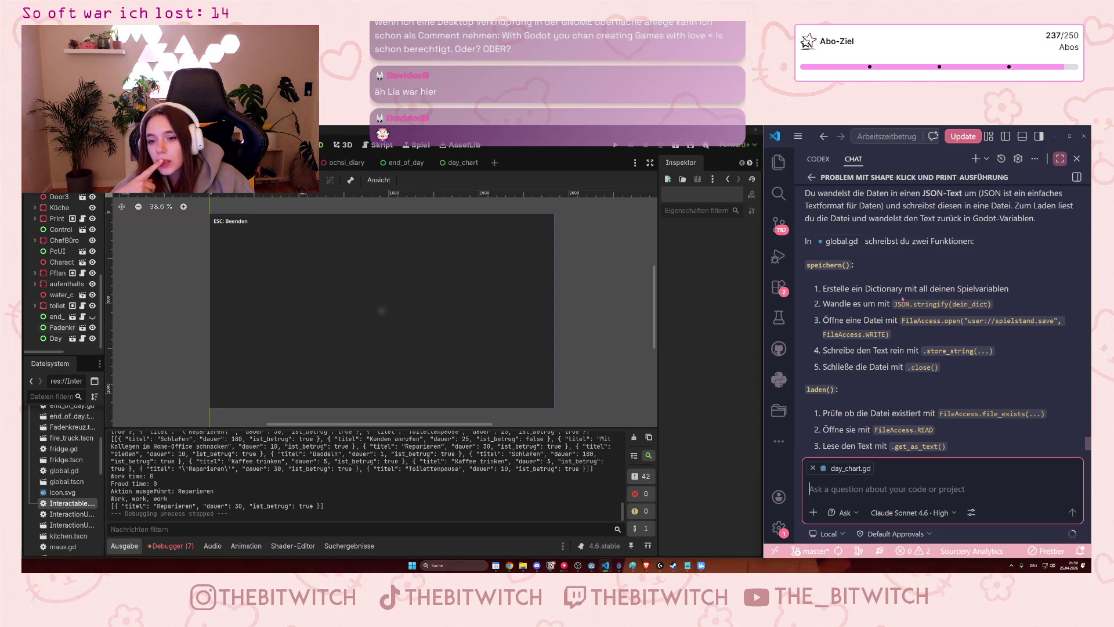
scroll(283, 481, up, 3)
scroll(283, 480, down, 3)
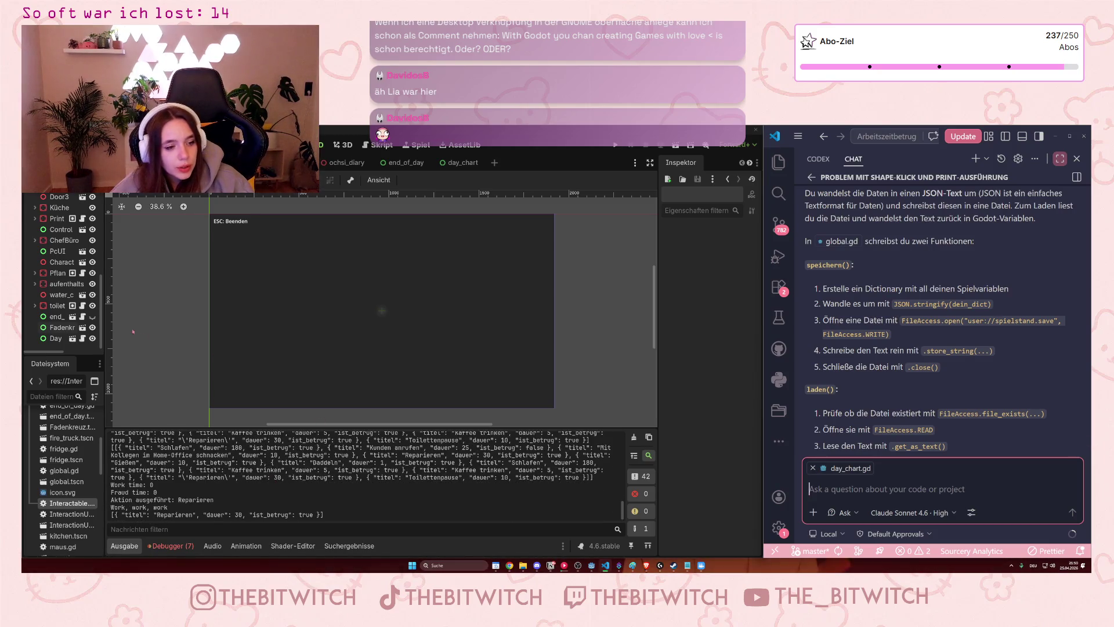
scroll(57, 252, up, 5)
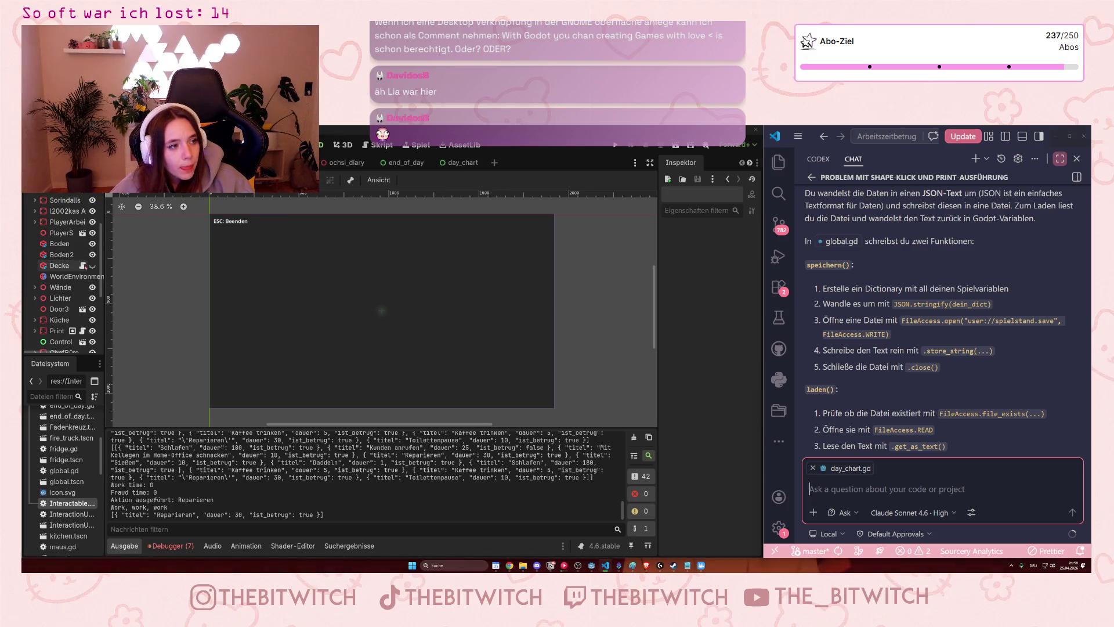
click(82, 265)
scroll(138, 266, down, 2)
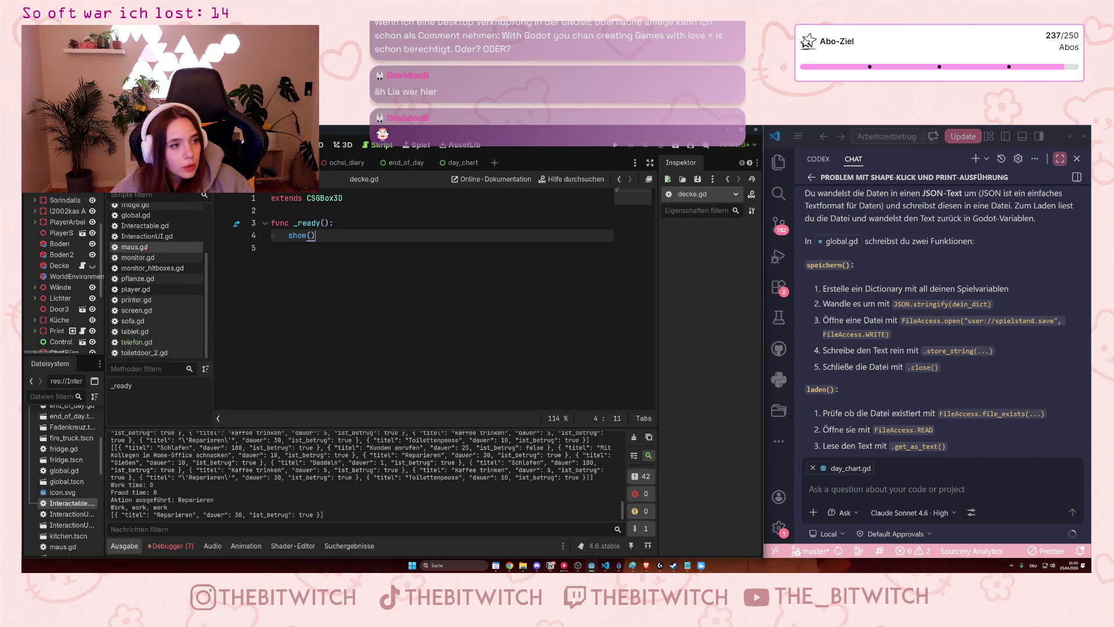
Open global.gd to review its work-time variables, day_log and full_log, then return to Notion.
click(144, 273)
scroll(298, 247, up, 6)
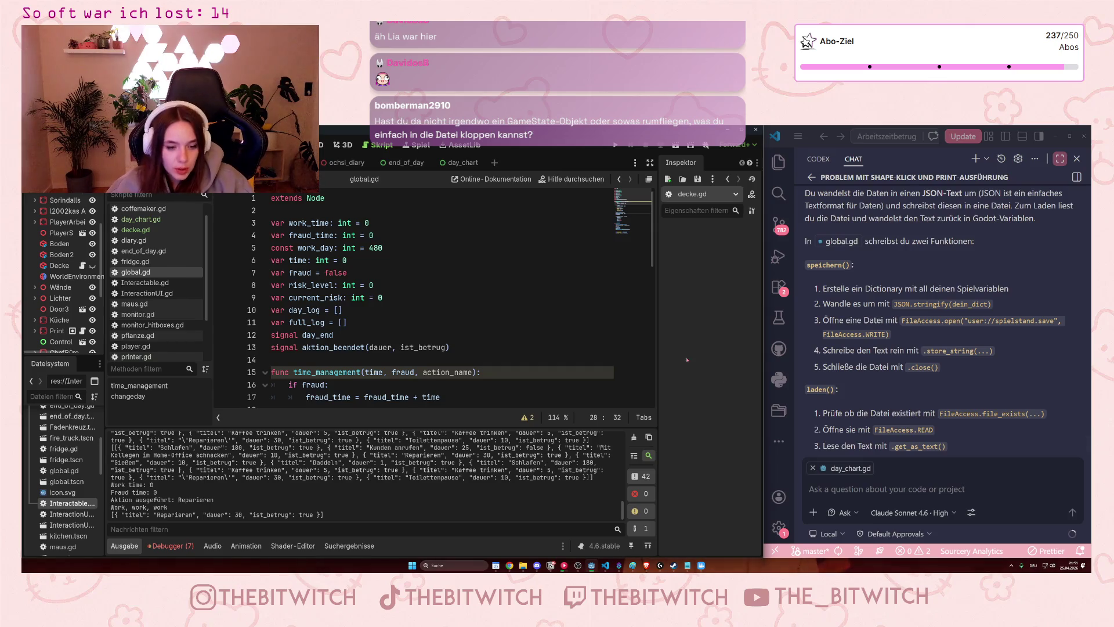
click(551, 565)
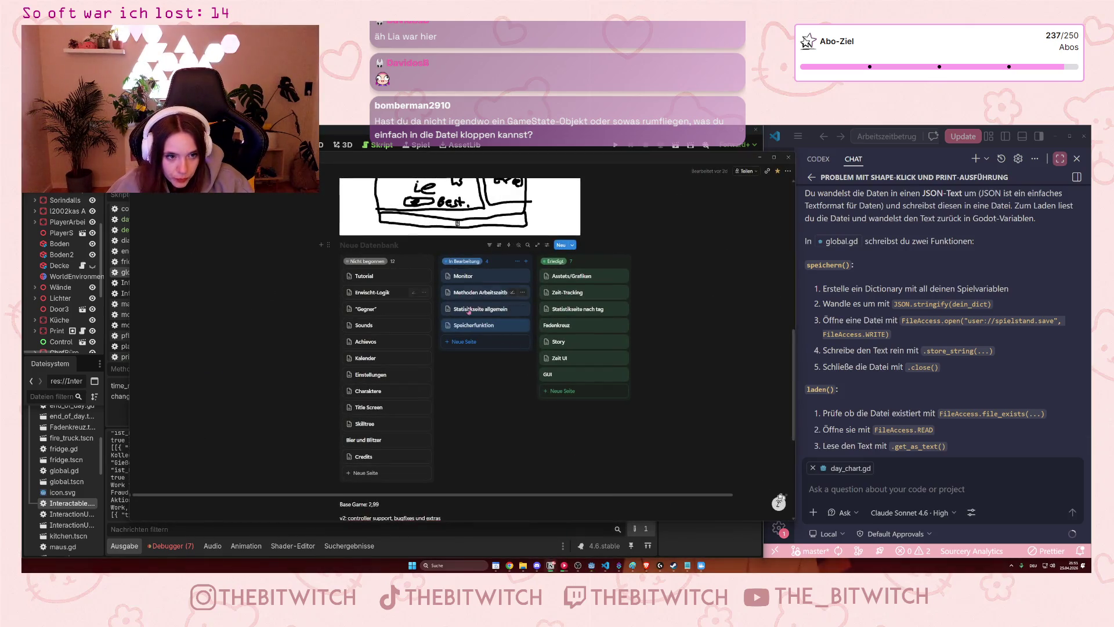
Replace the Speicherfunktion note 'Autosave' with 'Titelscreen mit' listing '- Neues Spiel' and '- Fortfahren'.
click(482, 325)
click(669, 291)
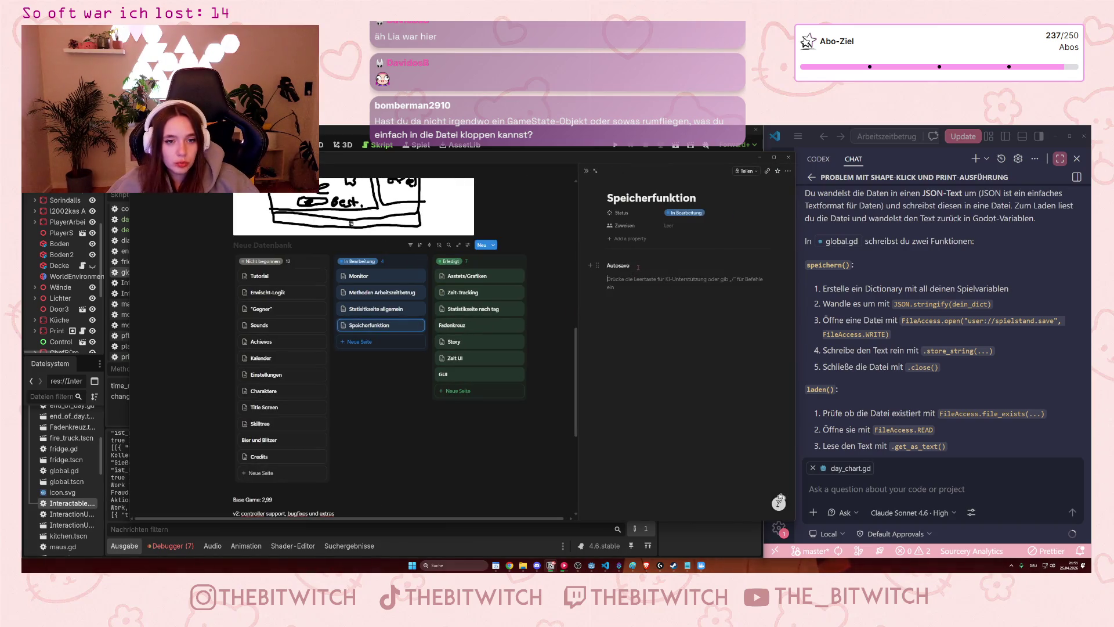
double_click(638, 267)
key(BackSpace)
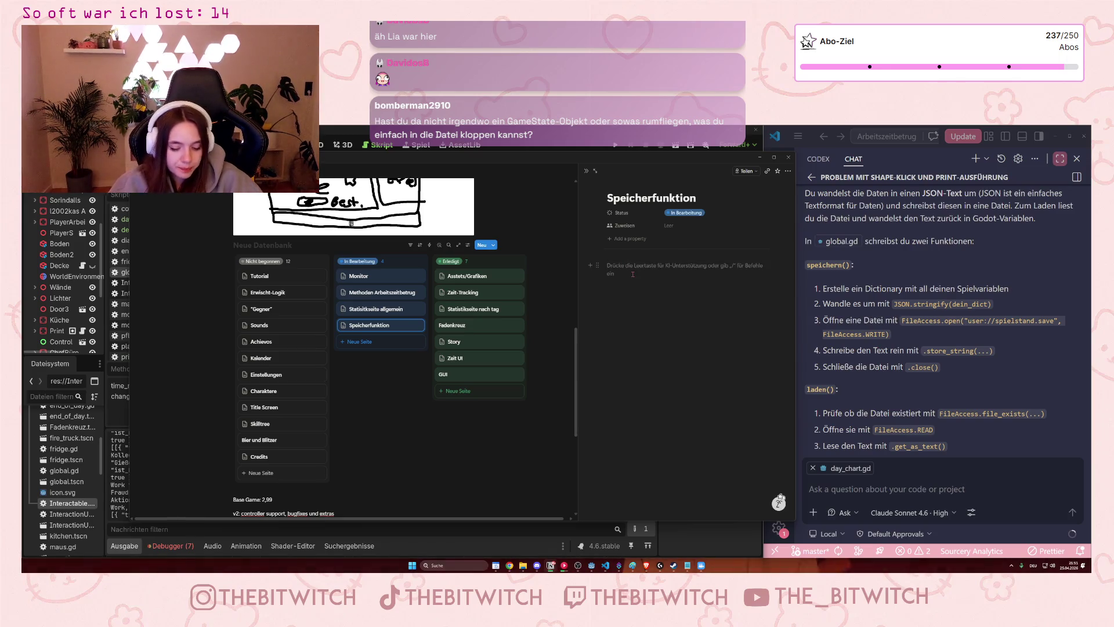
text(Titelscreen)
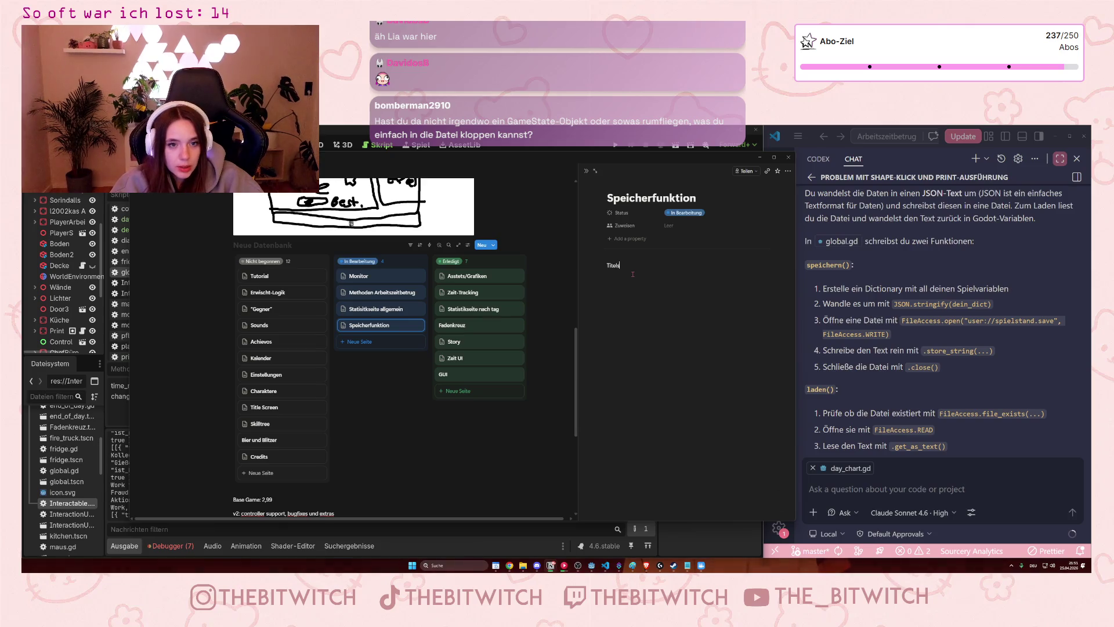
text( mit)
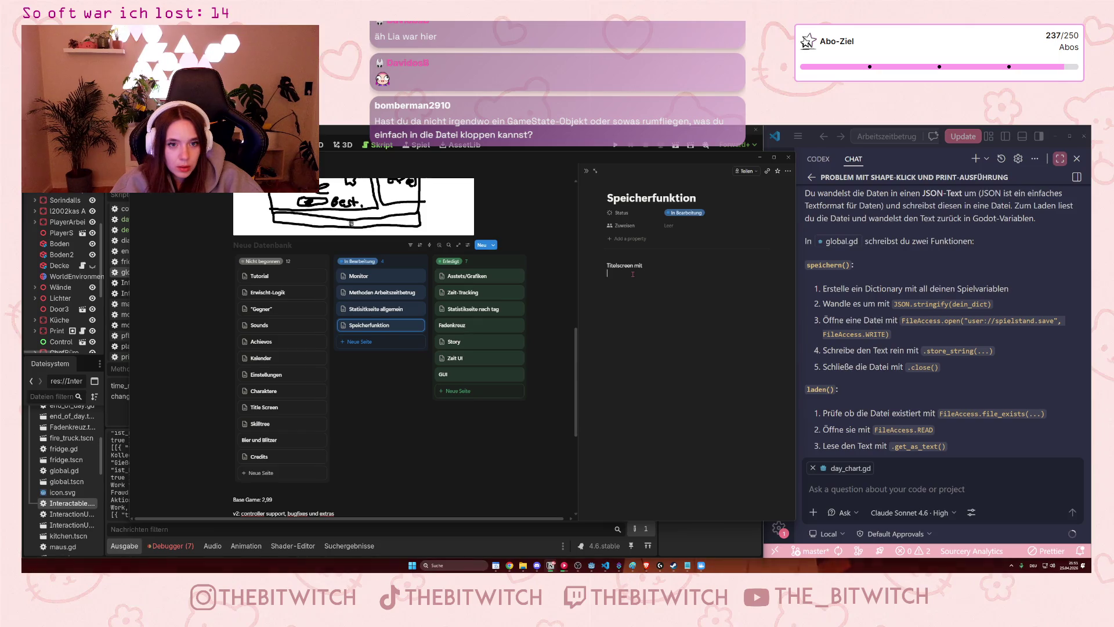
text(- Neues Spiel)
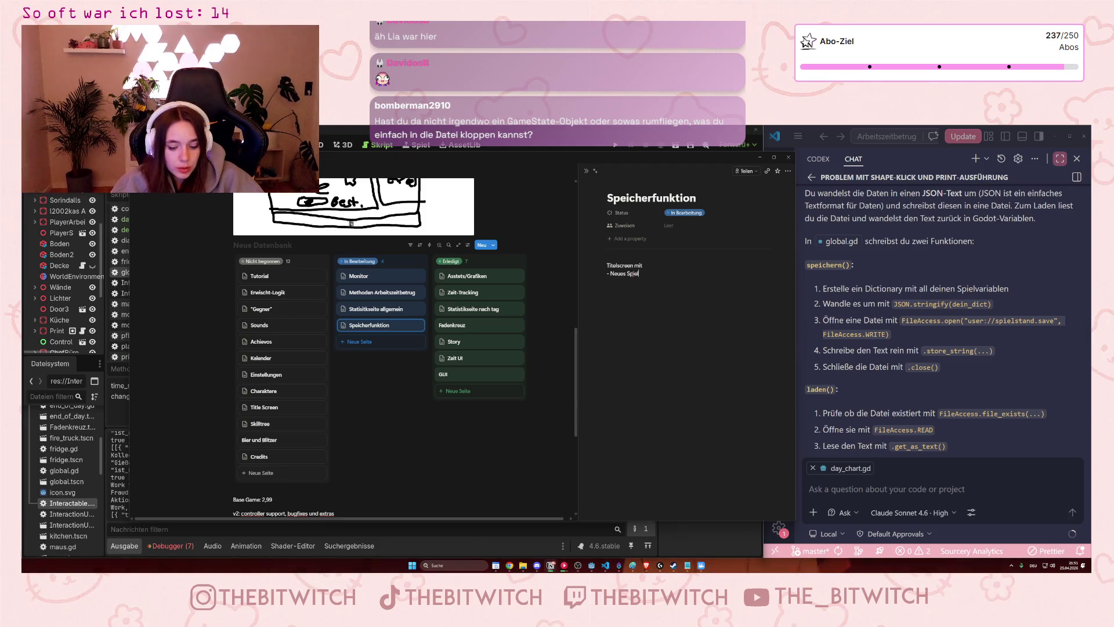
key(Return)
text(- For)
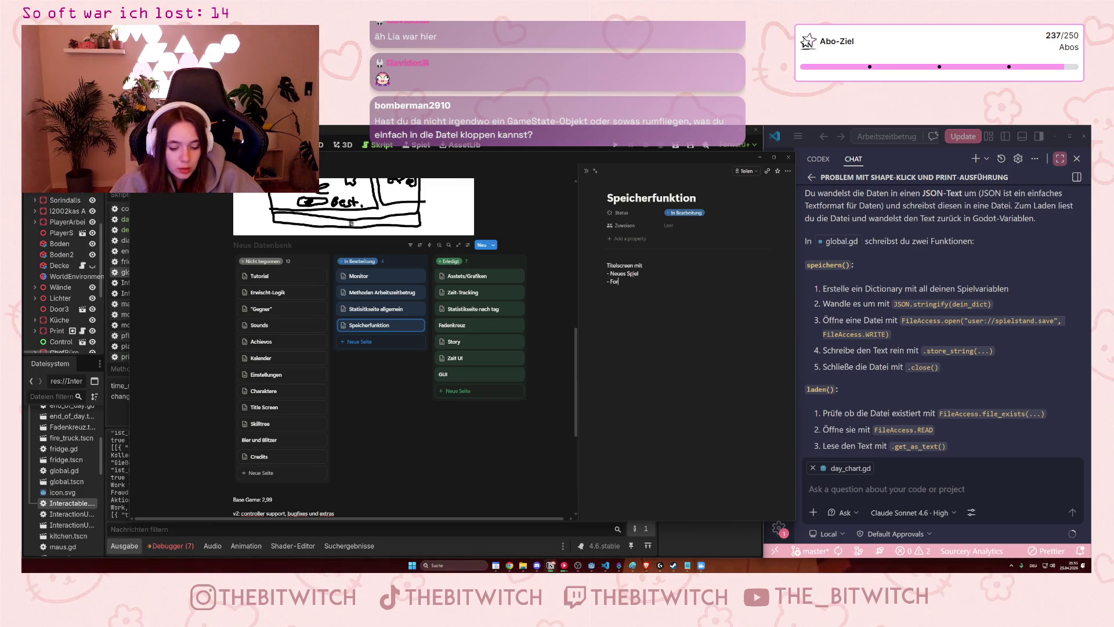
text(tfahren)
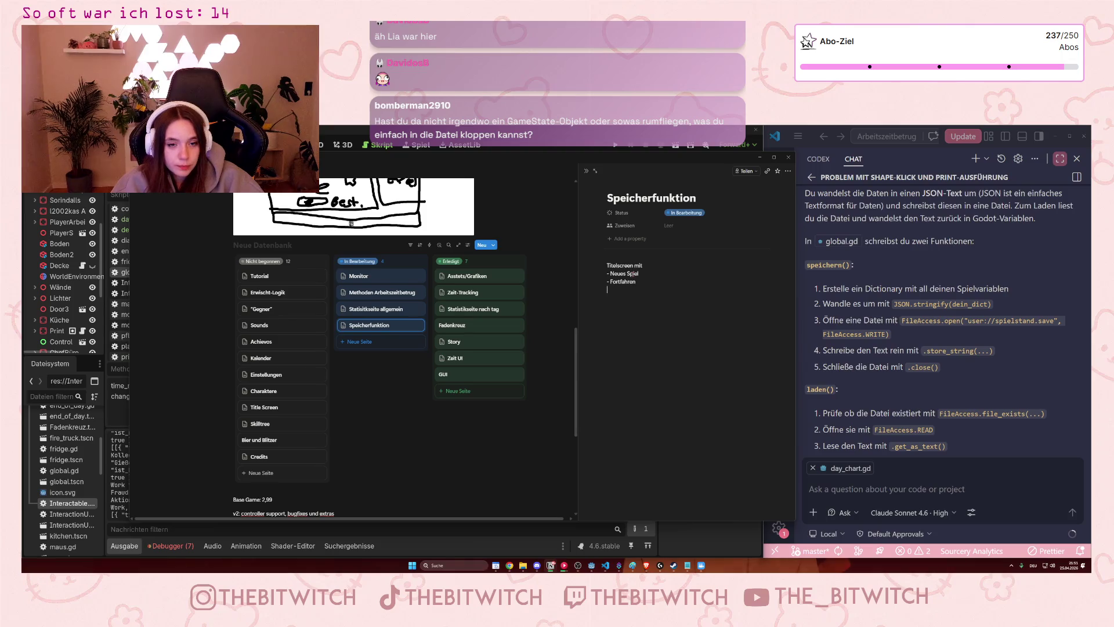
key(Return)
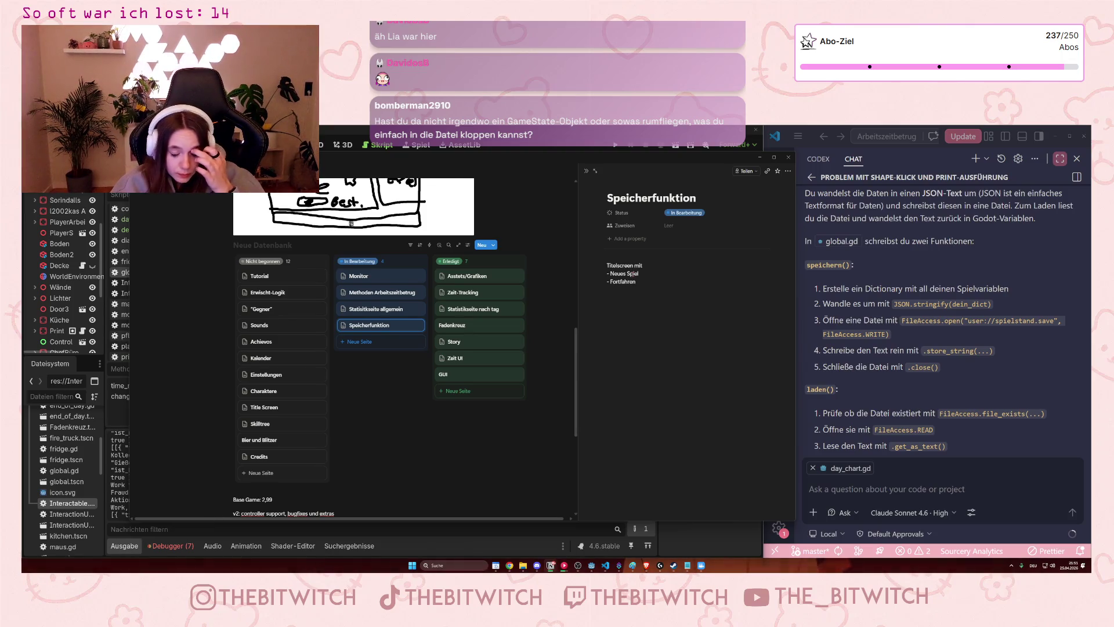
text(Zu speichernd)
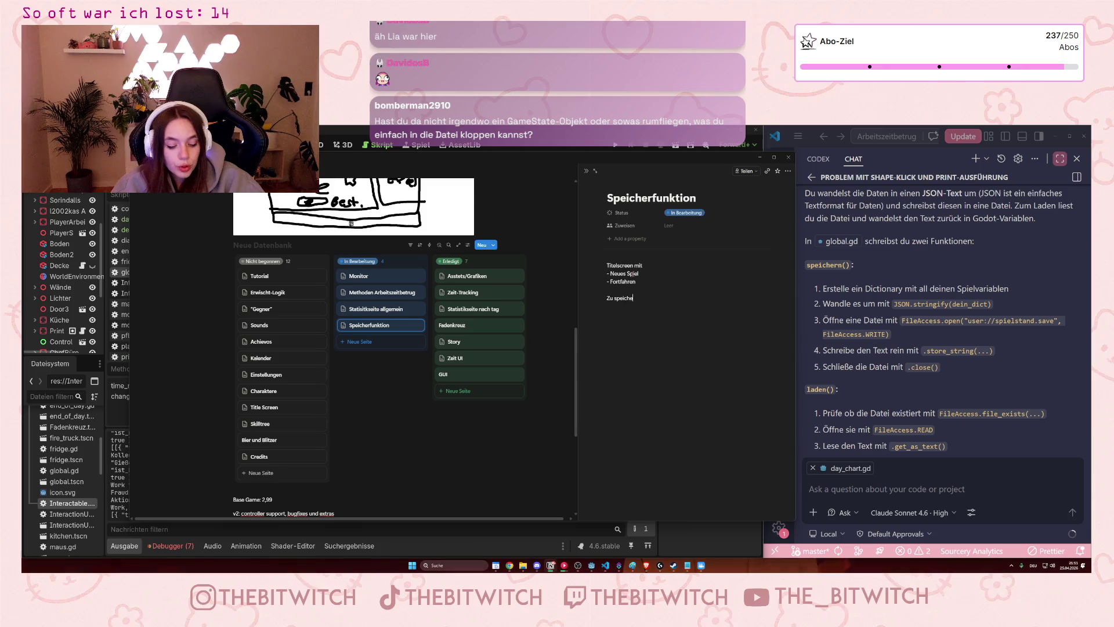
text(e Dinge:)
List day_log, full_log and skill tree (freigeschaltete objekte) under 'Zu speichernde Dinge', adding an empty bullet.
key(Return)
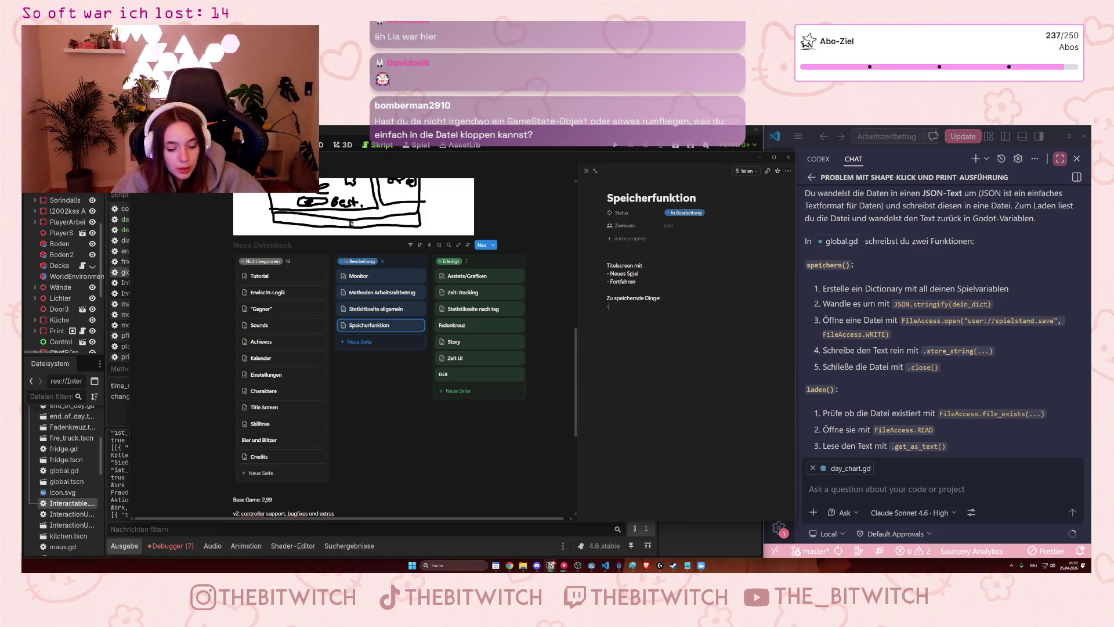
text(ay_log)
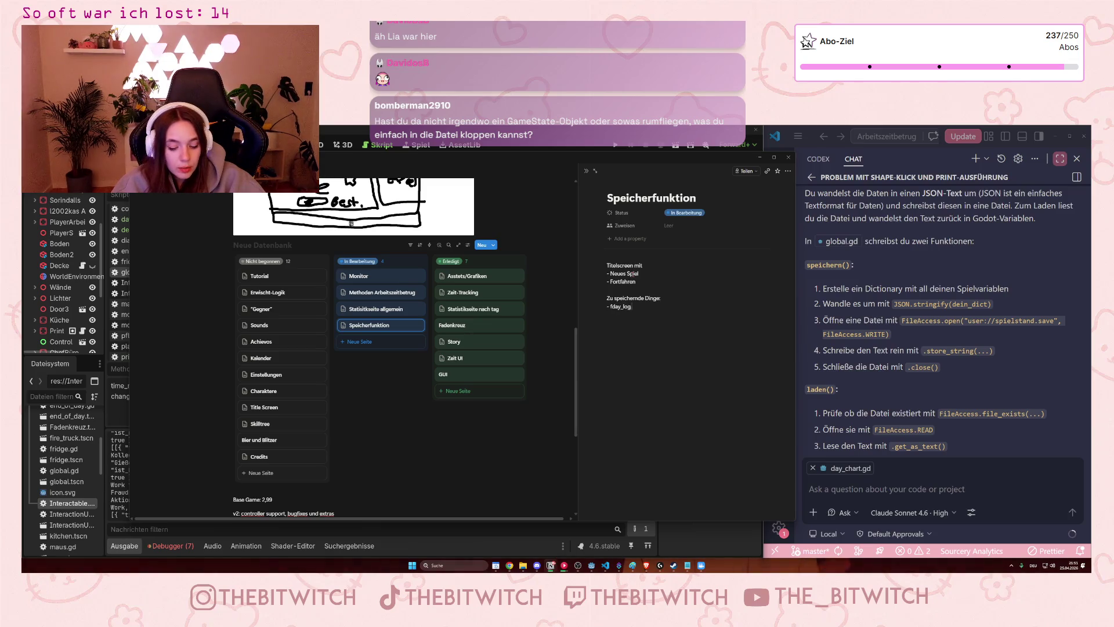
key(BackSpace)
key(BackSpace)
key(BackSpace)
text(da)
key(Return)
text(-)
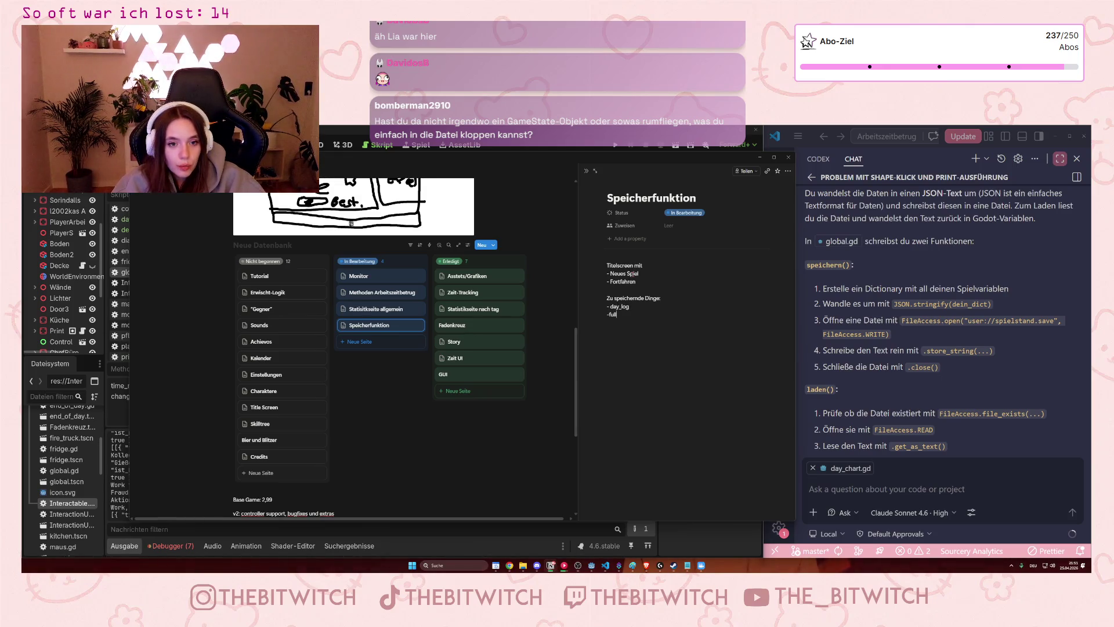
text(fu)
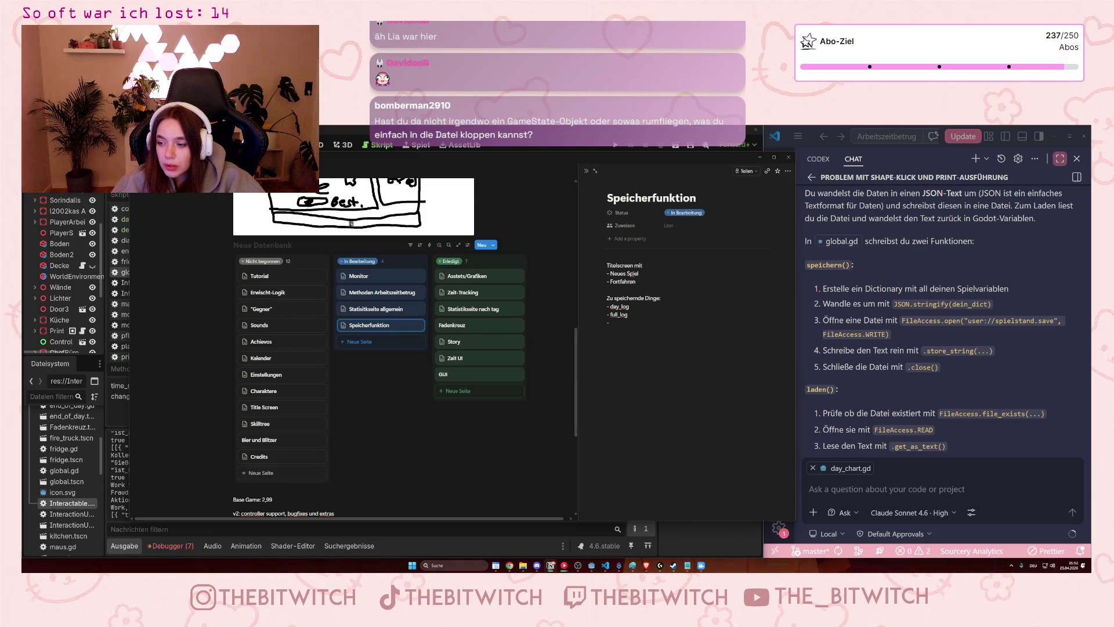
text(ski)
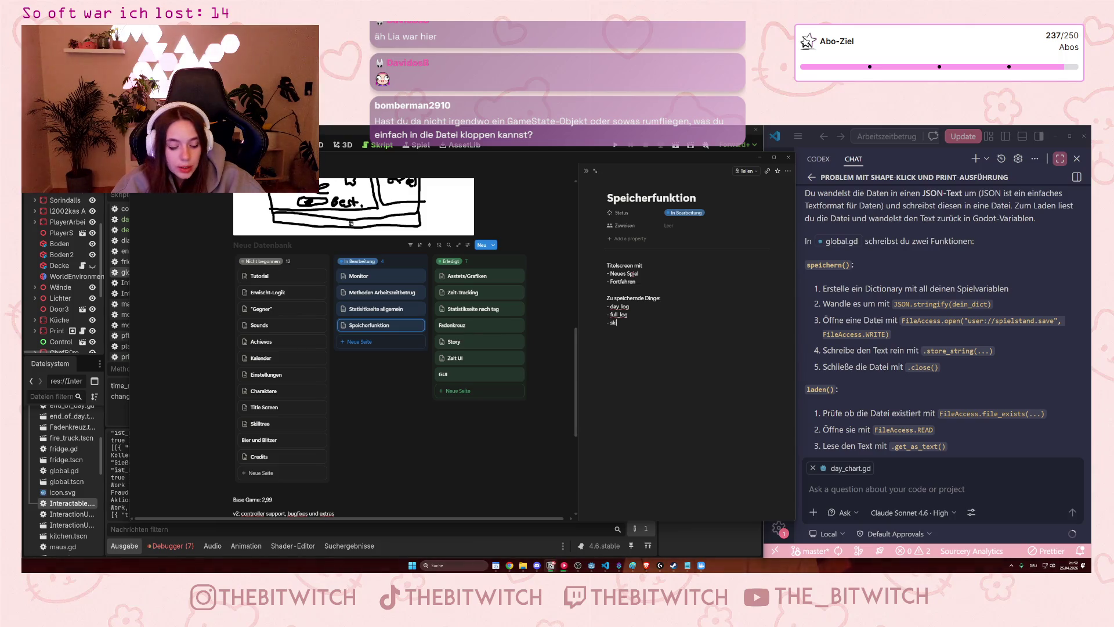
text(ll tree (freigeschaltete ob)
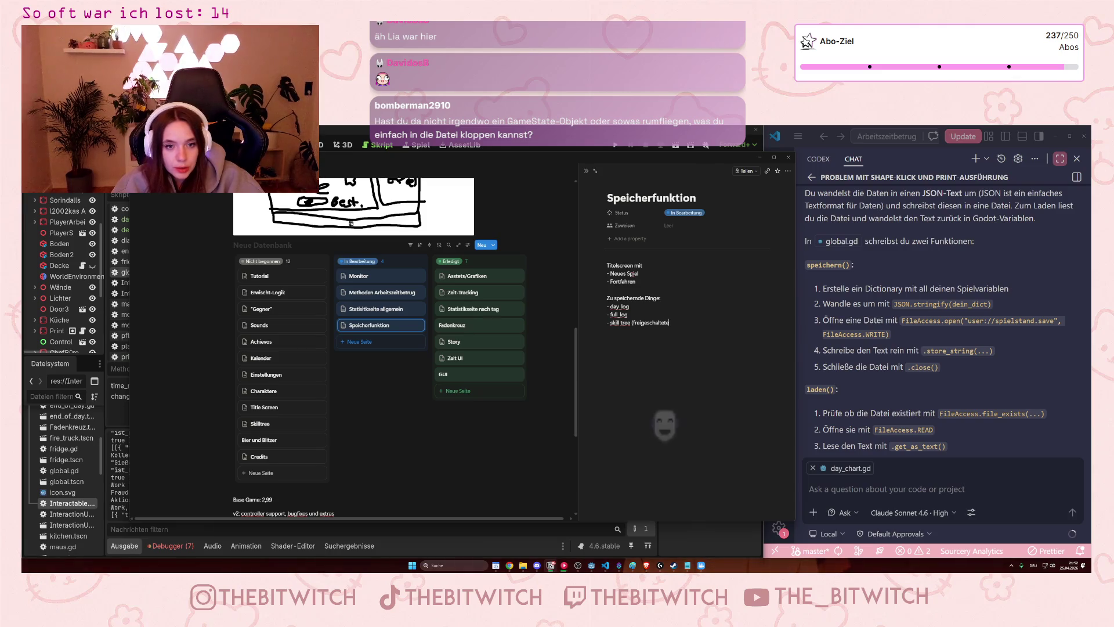
text(jekte9)
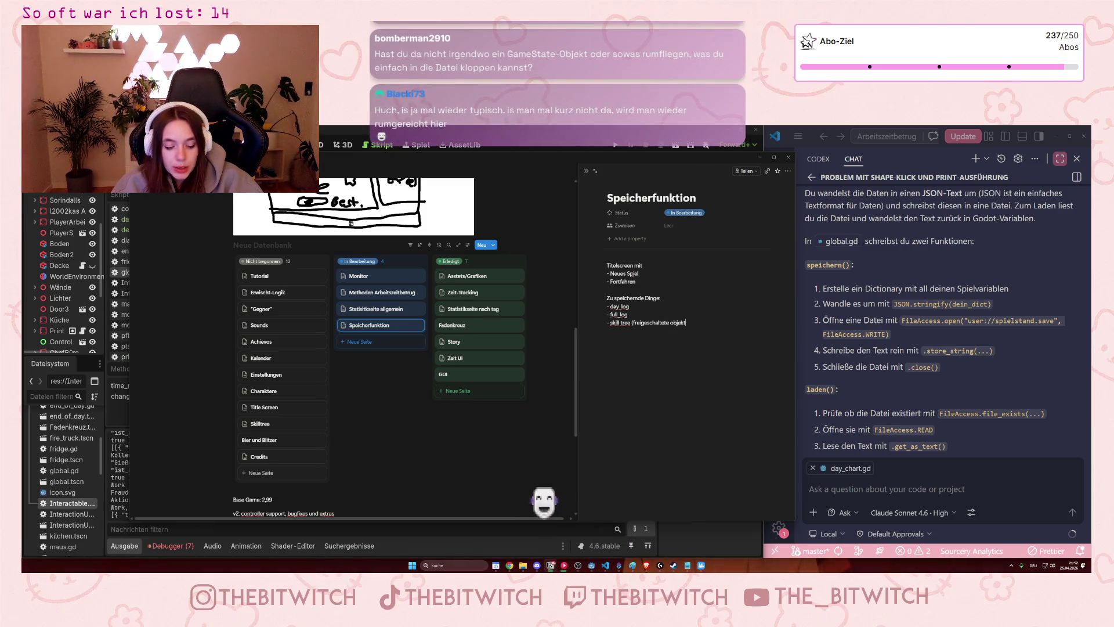
key(BackSpace)
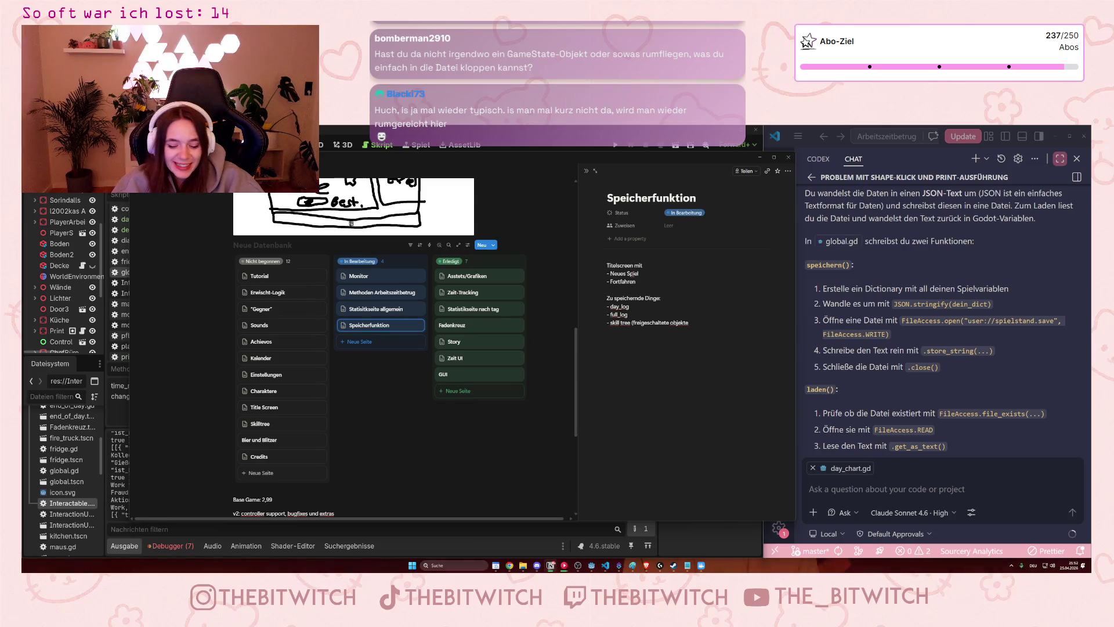
key(Return)
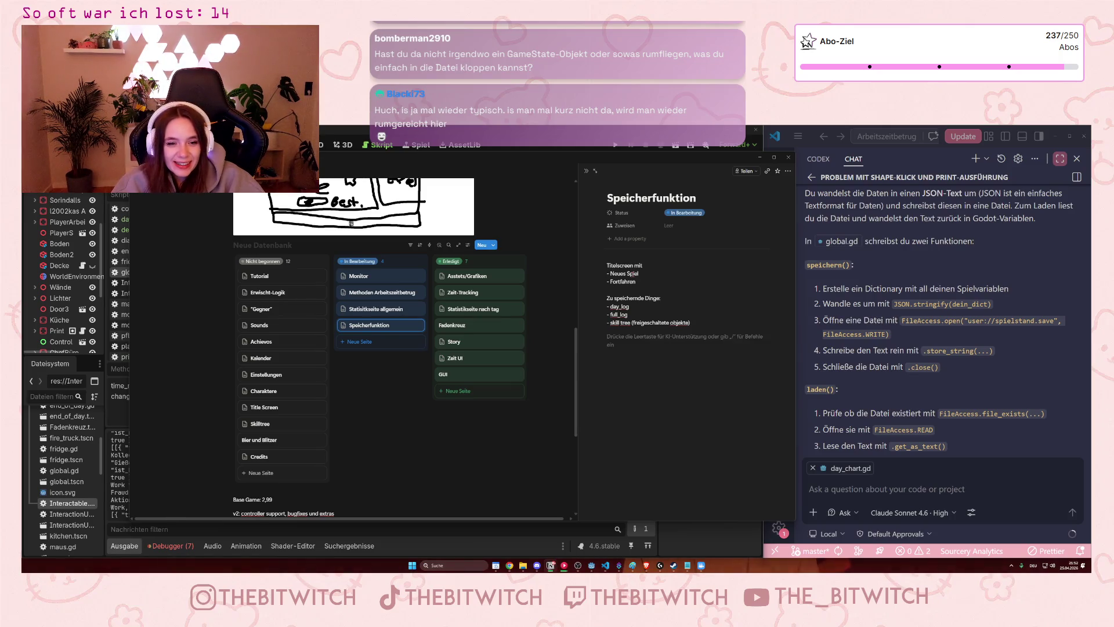
text(-)
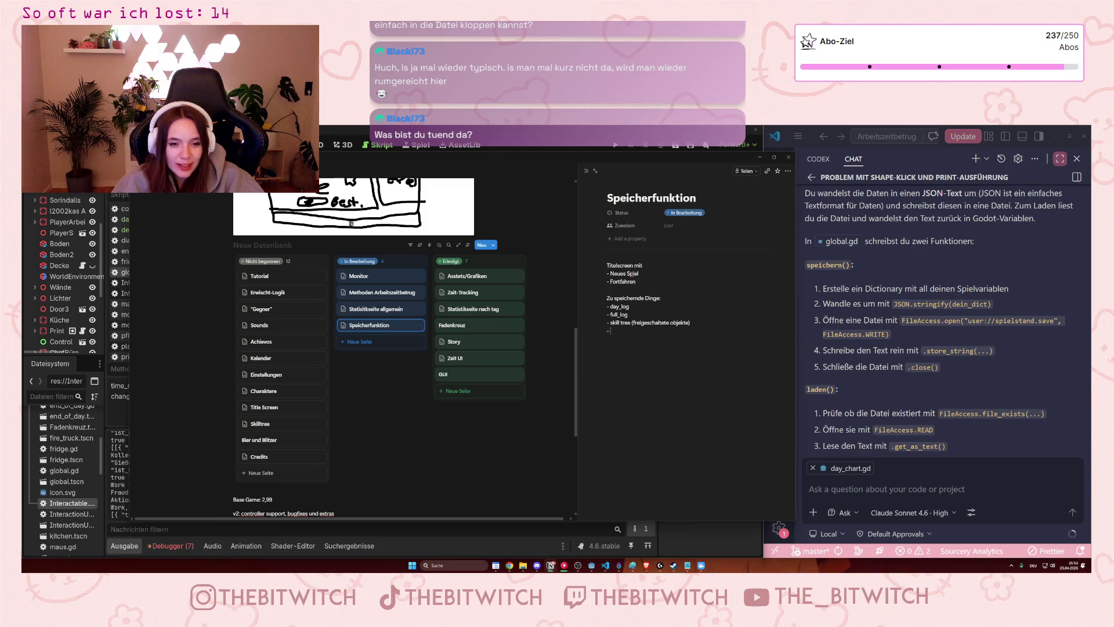
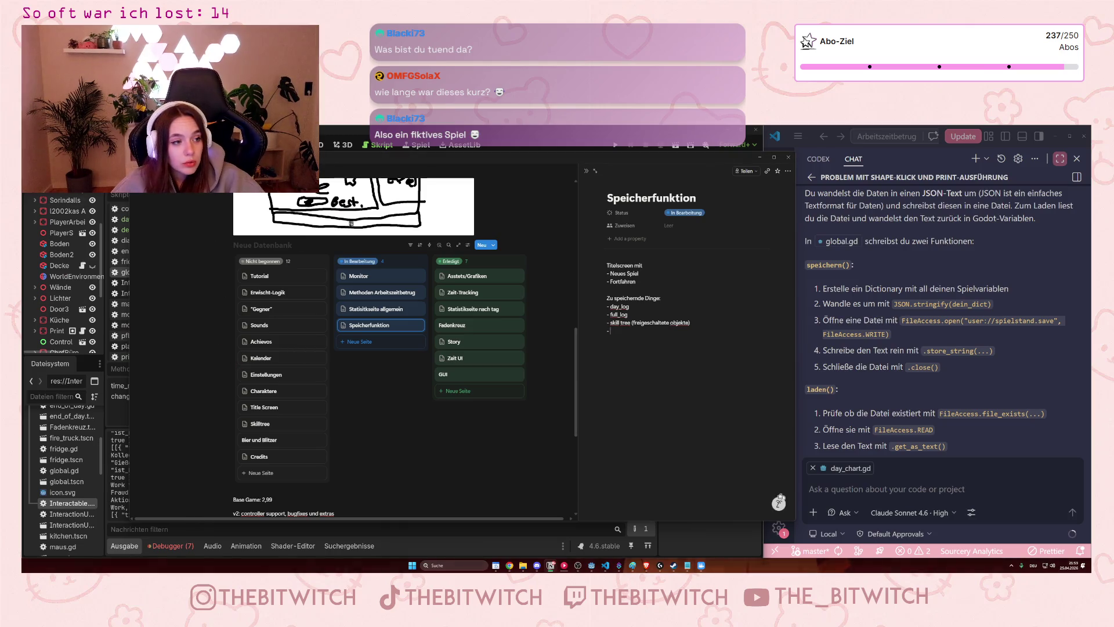
Bring the Godot editor to the front and run the office game project with F5.
key(alt+Tab)
key(F5)
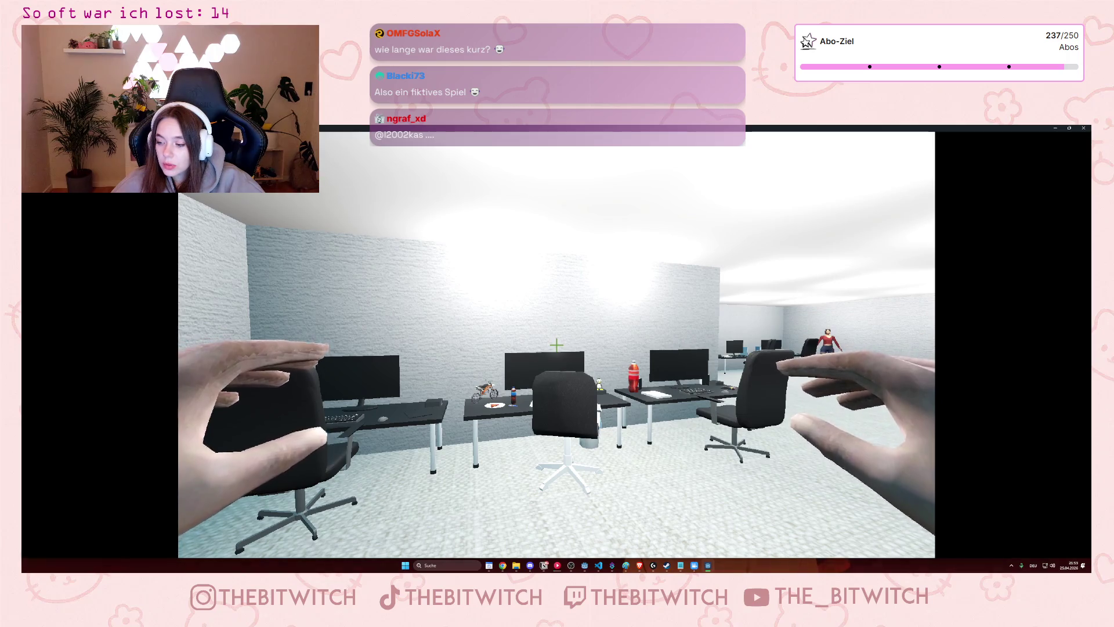
Walk through the office past the colleague, kitchen and sofa lounge, then back toward the desks.
key(w)
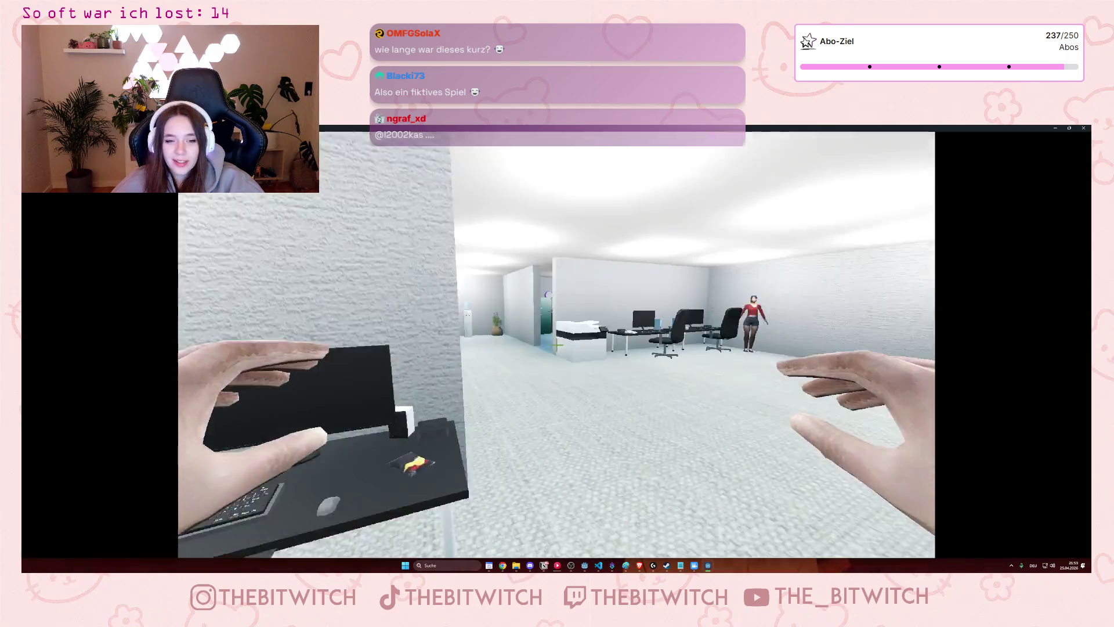
key(w)
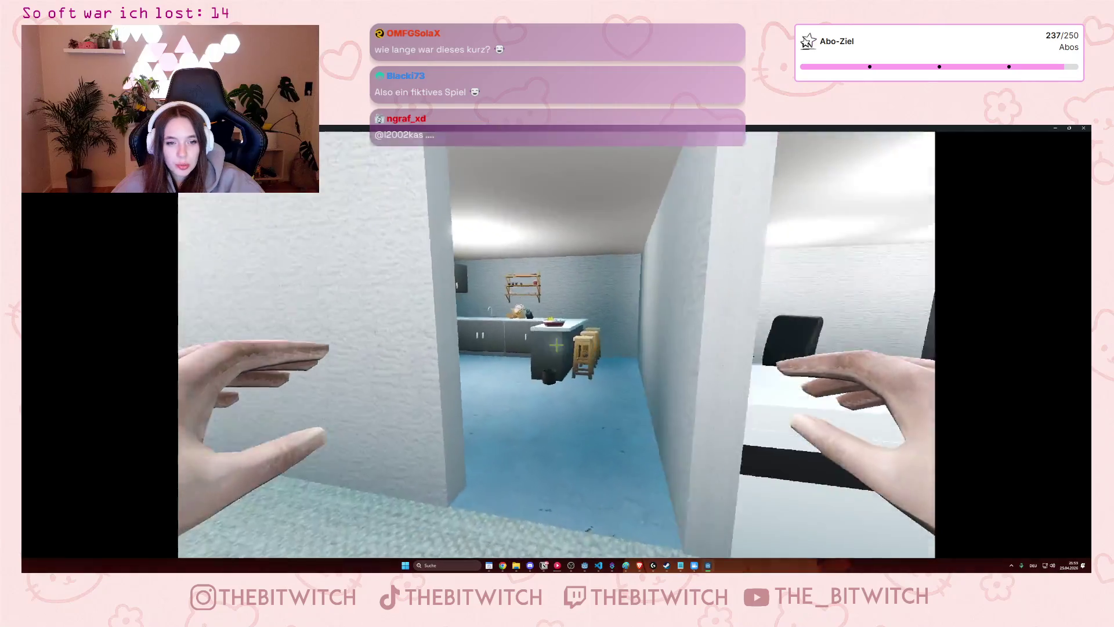
key(w)
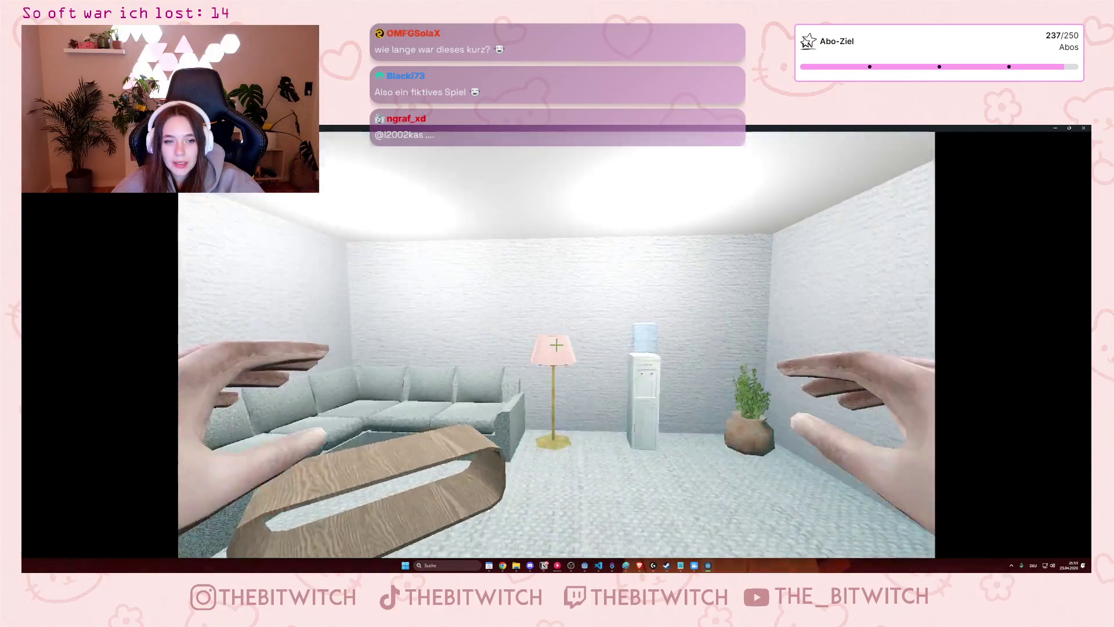
key(w)
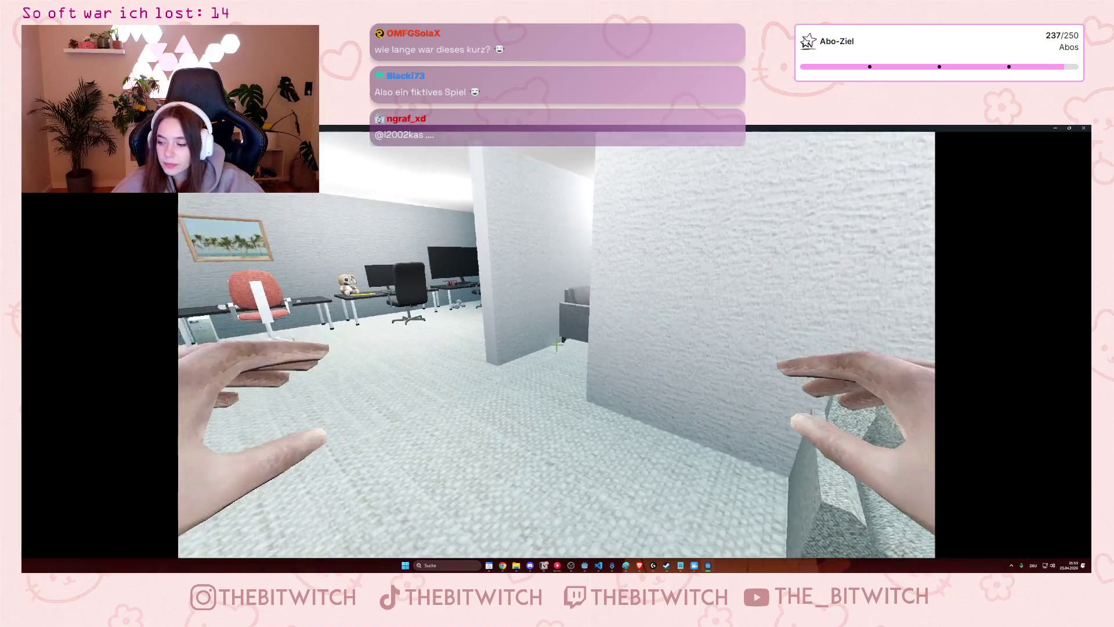
key(w)
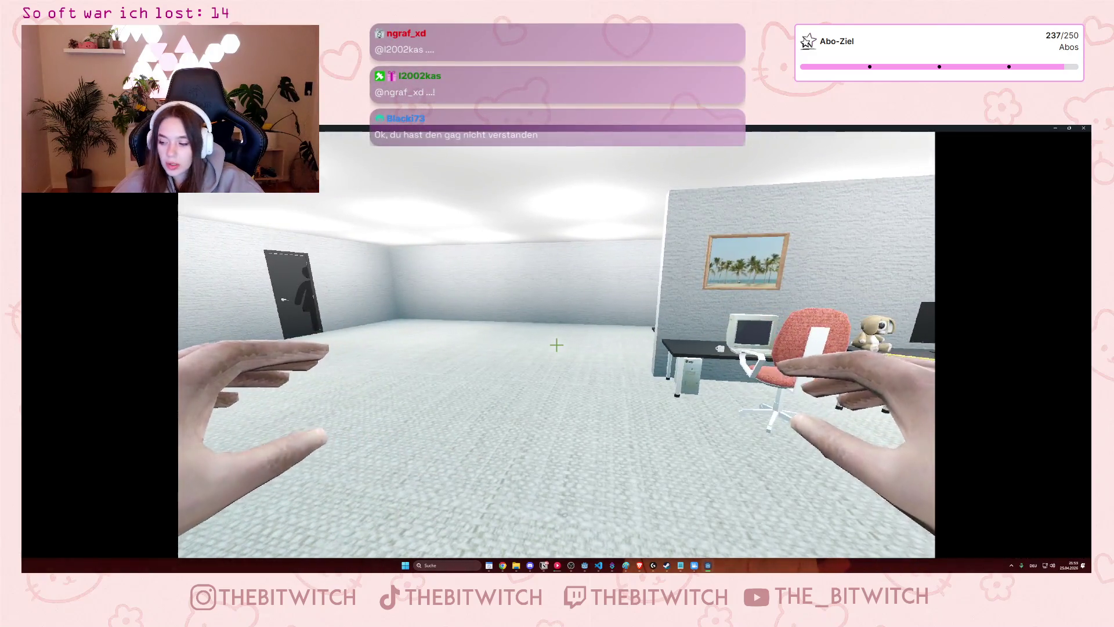
Walk past the palm-picture partition over to the printer, then stop the running game.
key(w)
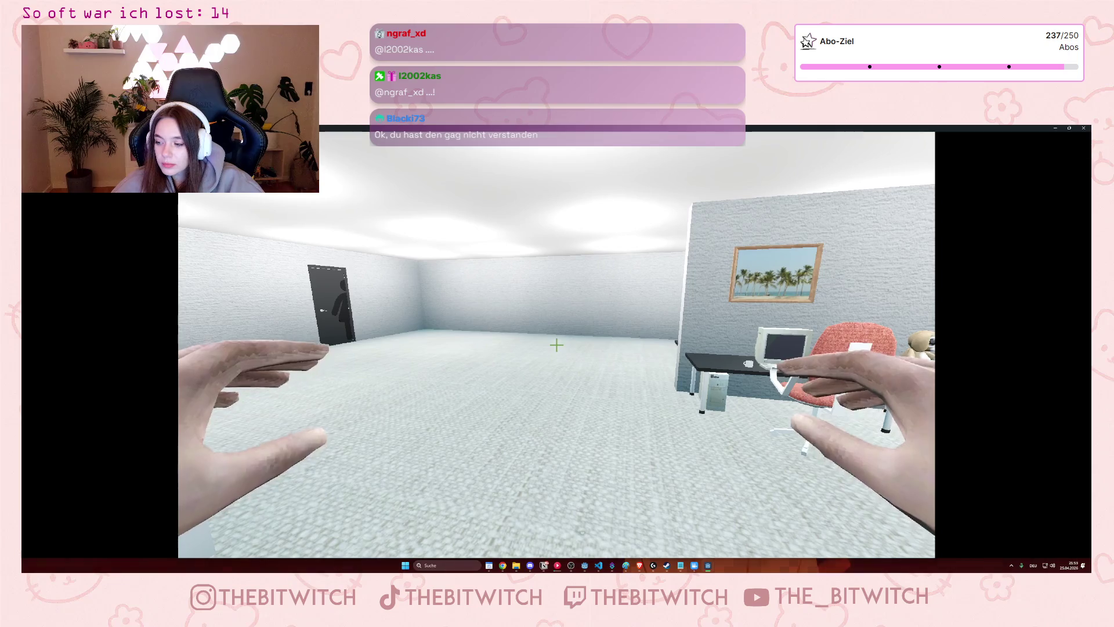
key(w)
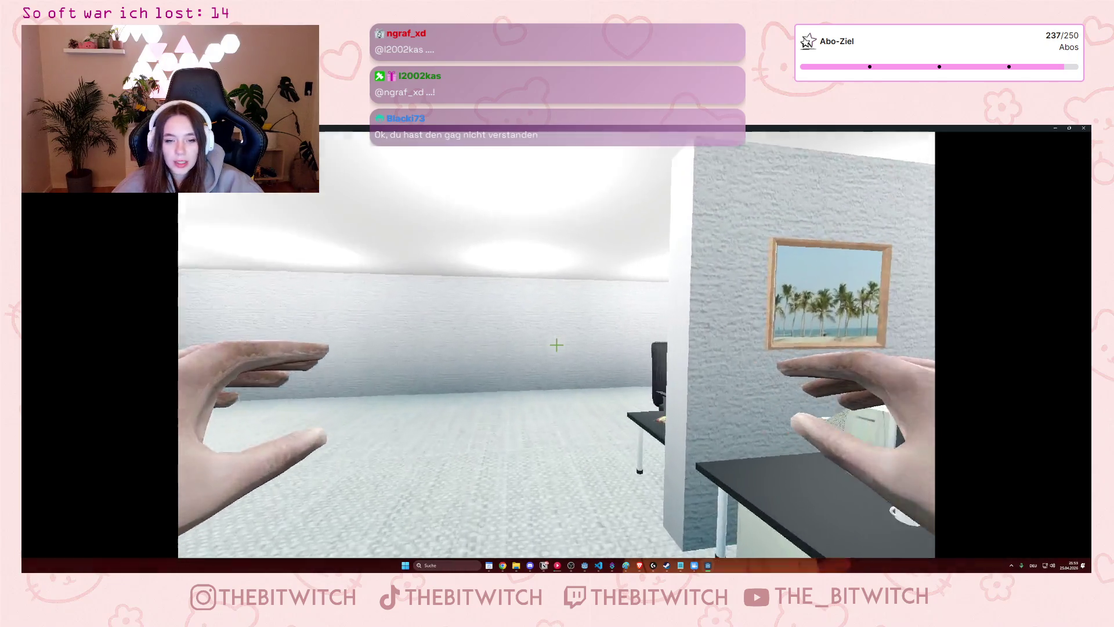
key(w)
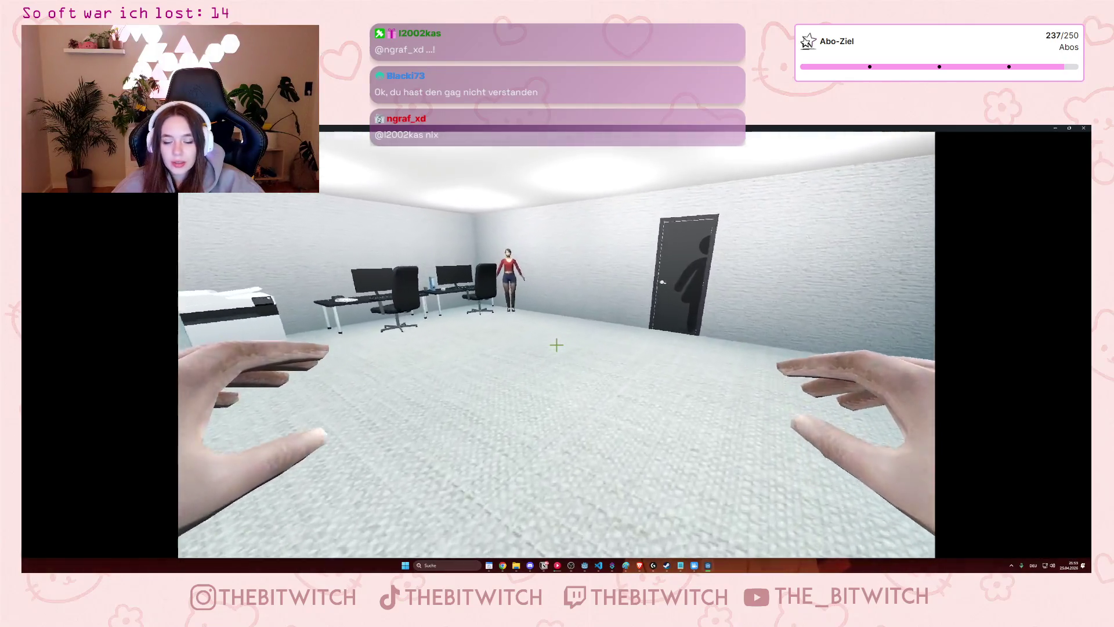
key(w)
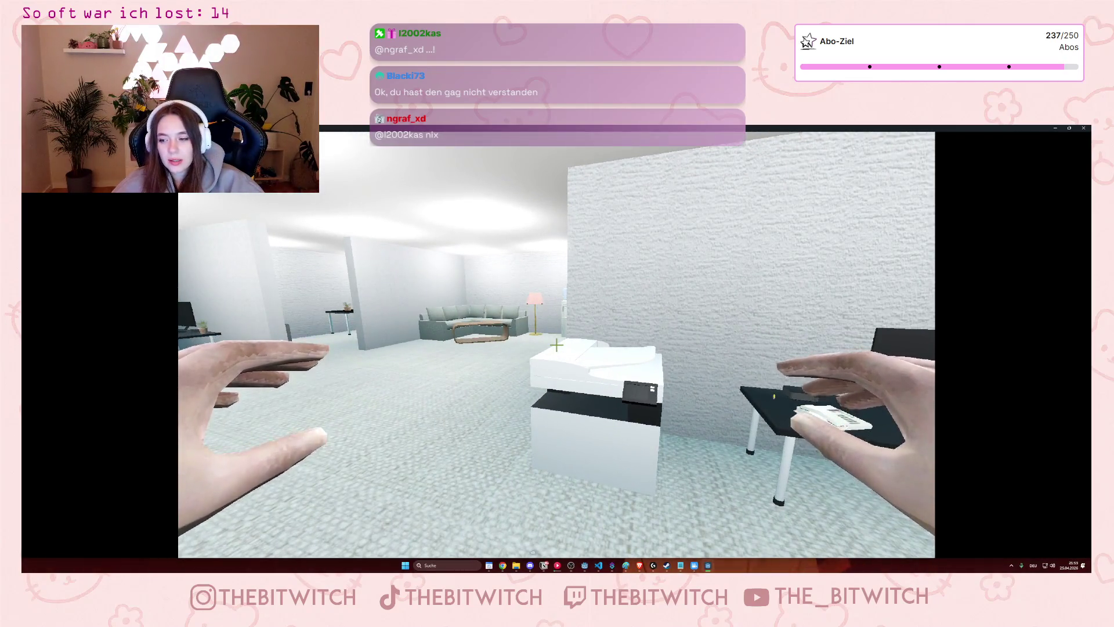
key(w)
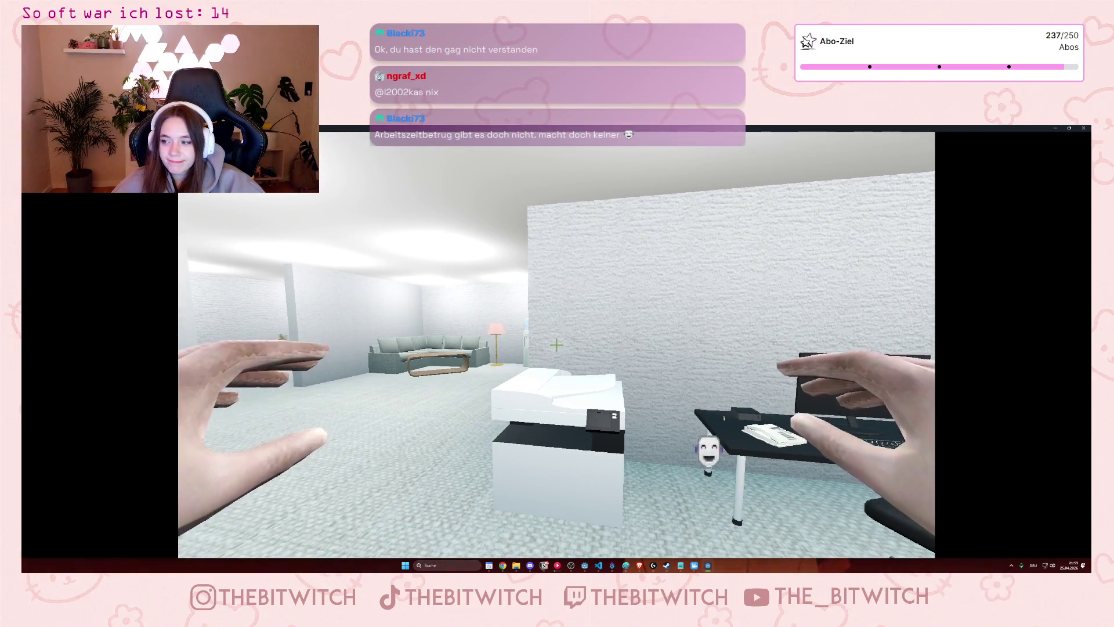
key(s)
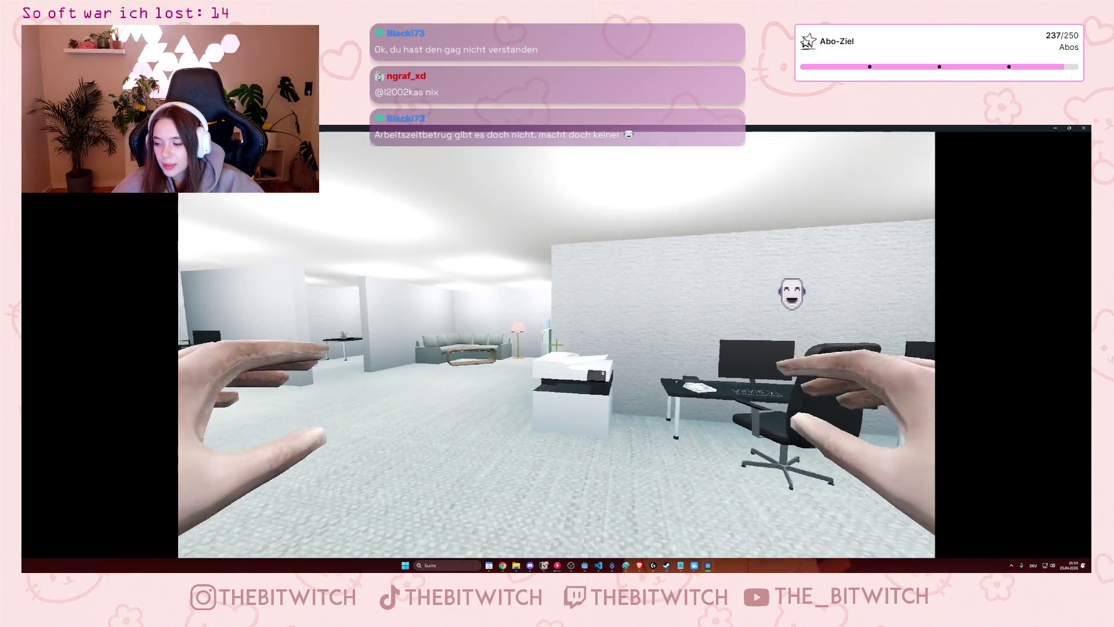
mouse_move(557, 345)
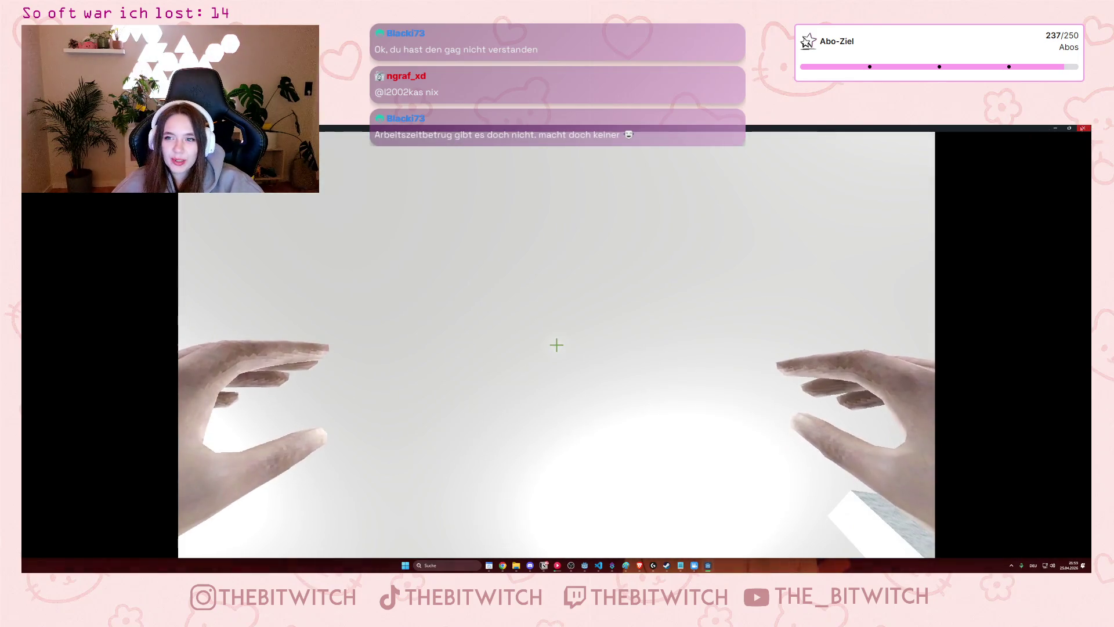
click(1082, 128)
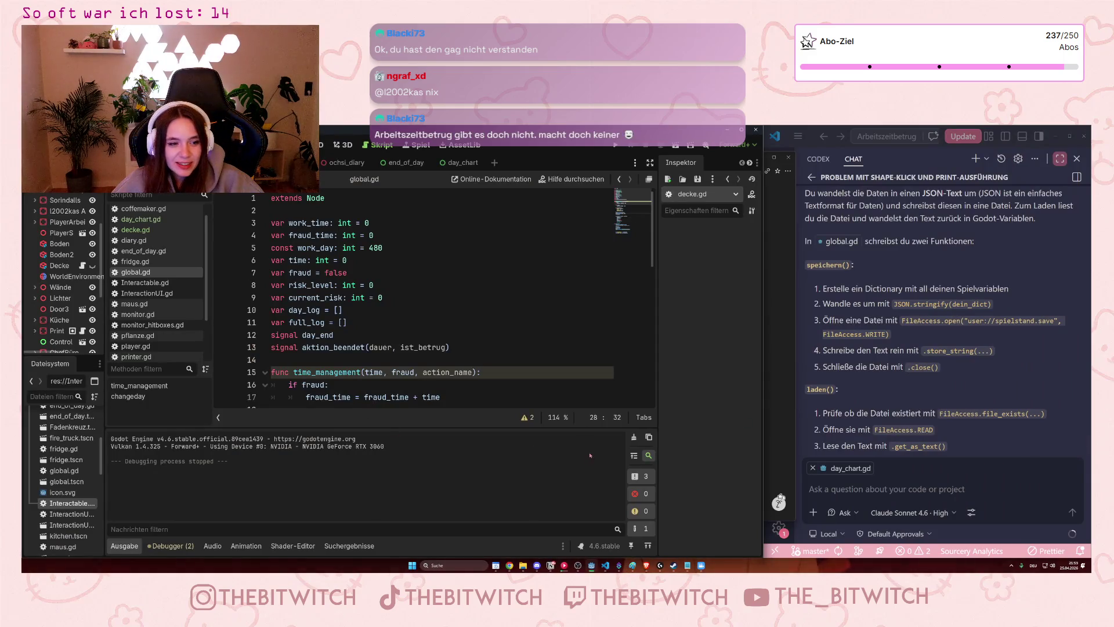
Return to the Notion Speicherfunktion page and place the cursor on its empty list line.
key(alt+Tab)
click(626, 330)
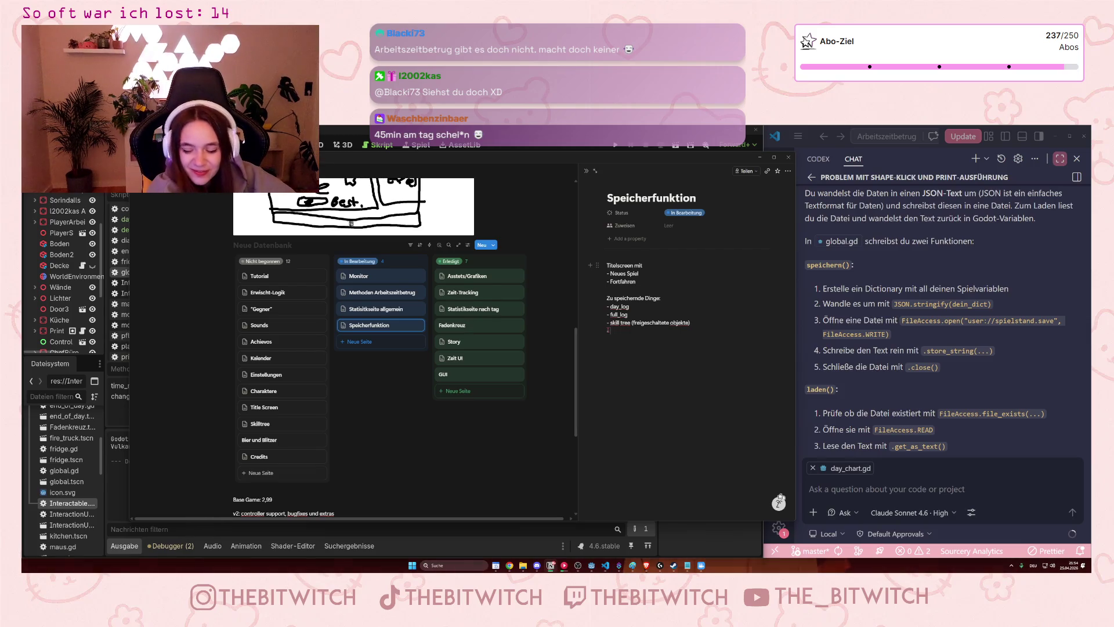
Add 'achievos', 'abmahnungen & erwischt-count' and 'einstellung' to the save list, then open the Einstellungen page.
text(-)
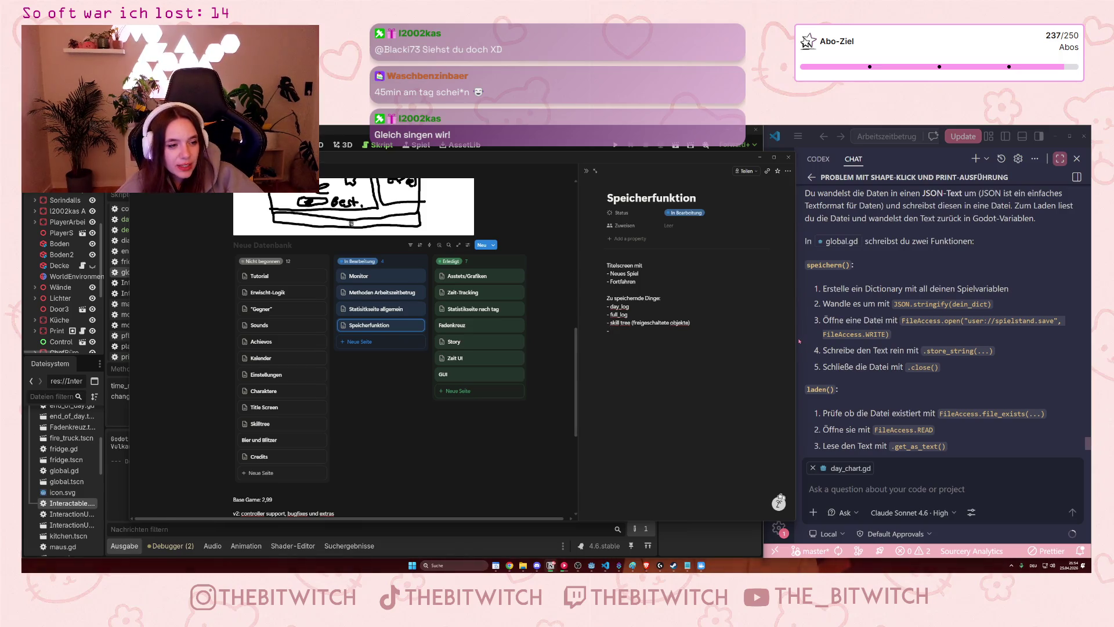
text( achievos)
key(Return)
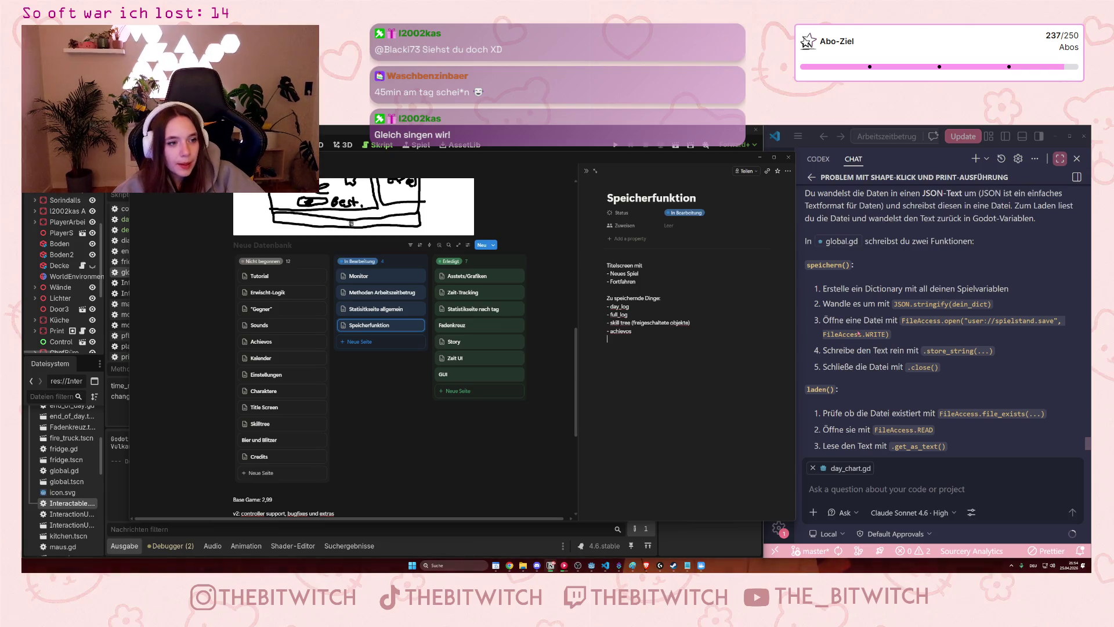
text(-abmahnungen)
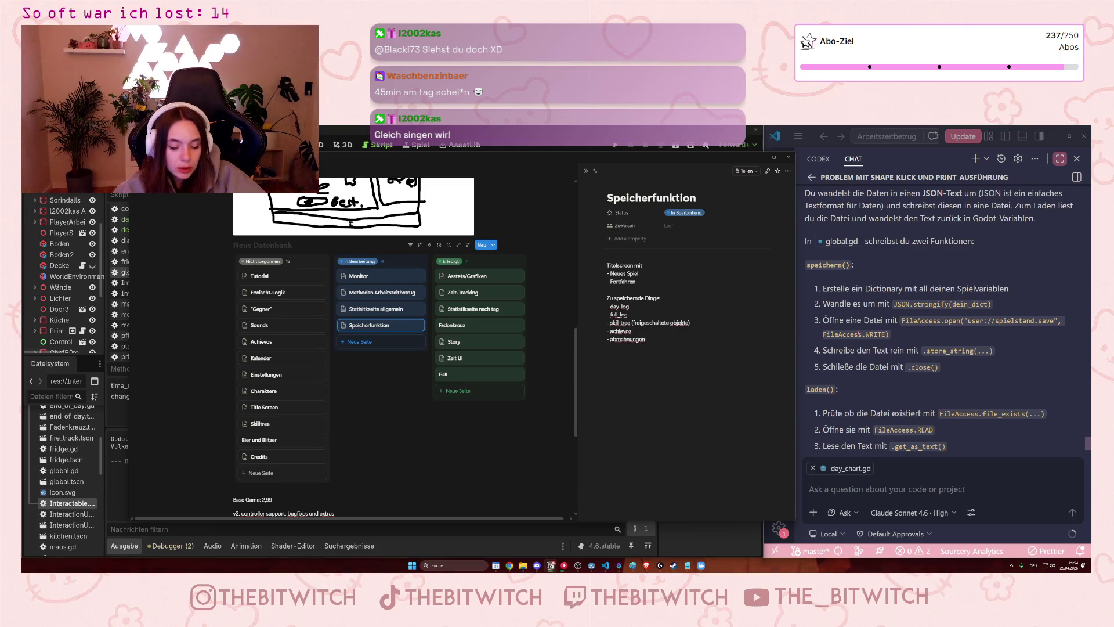
text(rwischt-count)
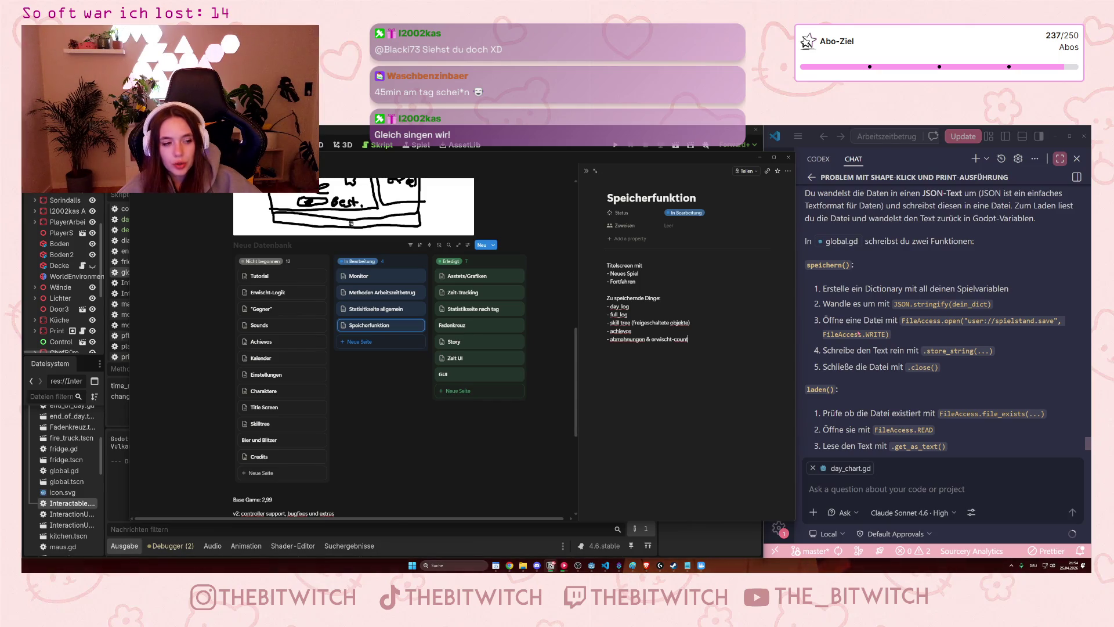
key(Return)
text(- einstellungen)
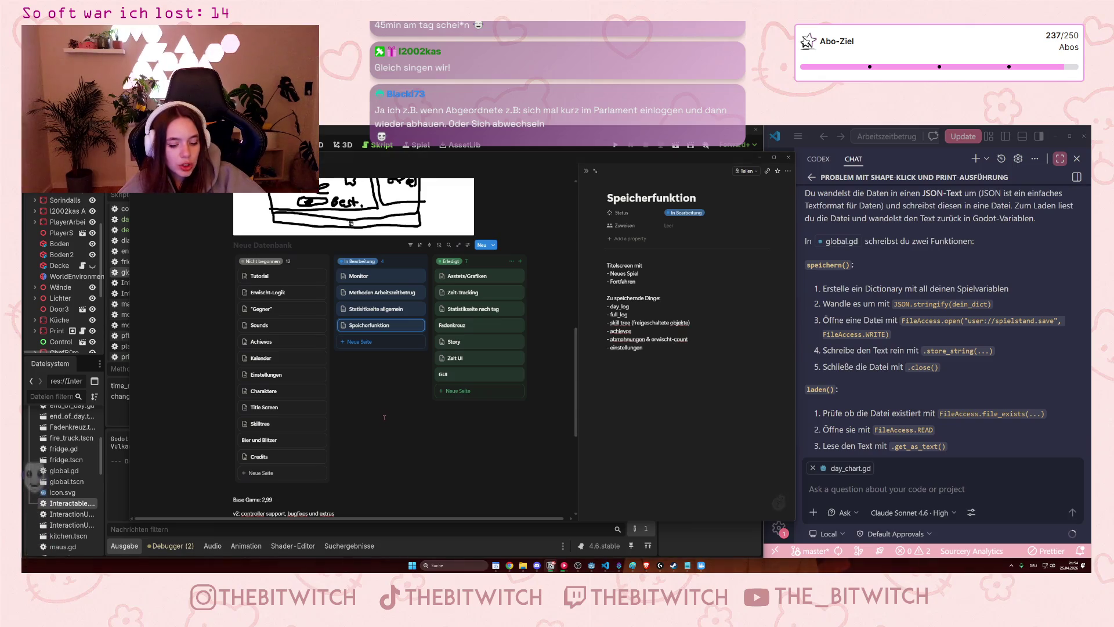
click(266, 374)
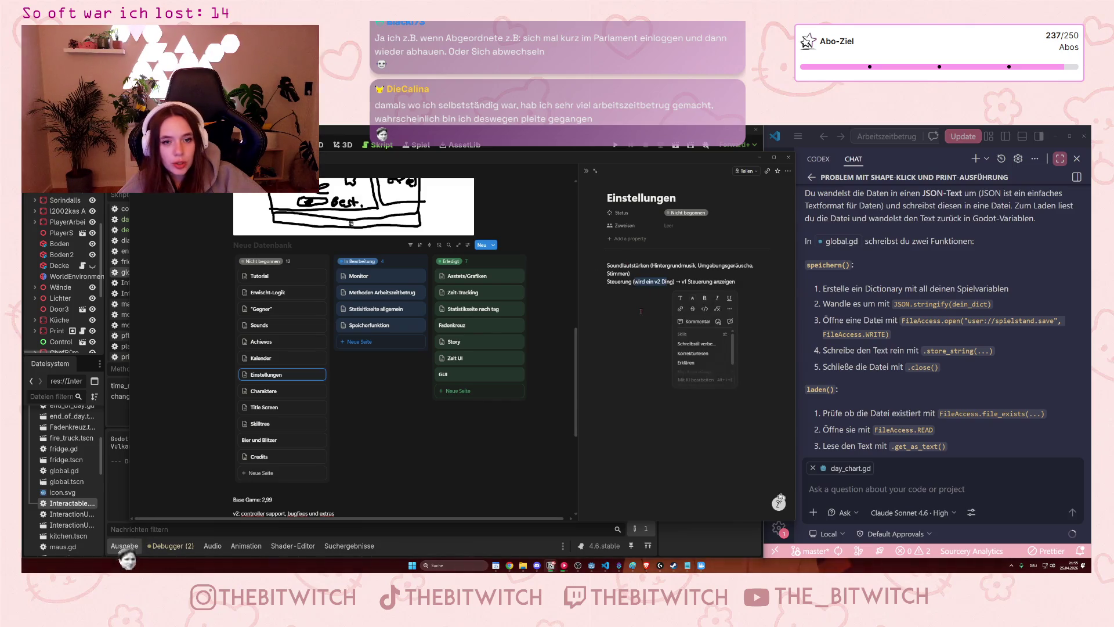
Start a new empty line below the sound-volume and controls notes on the Einstellungen page.
click(643, 357)
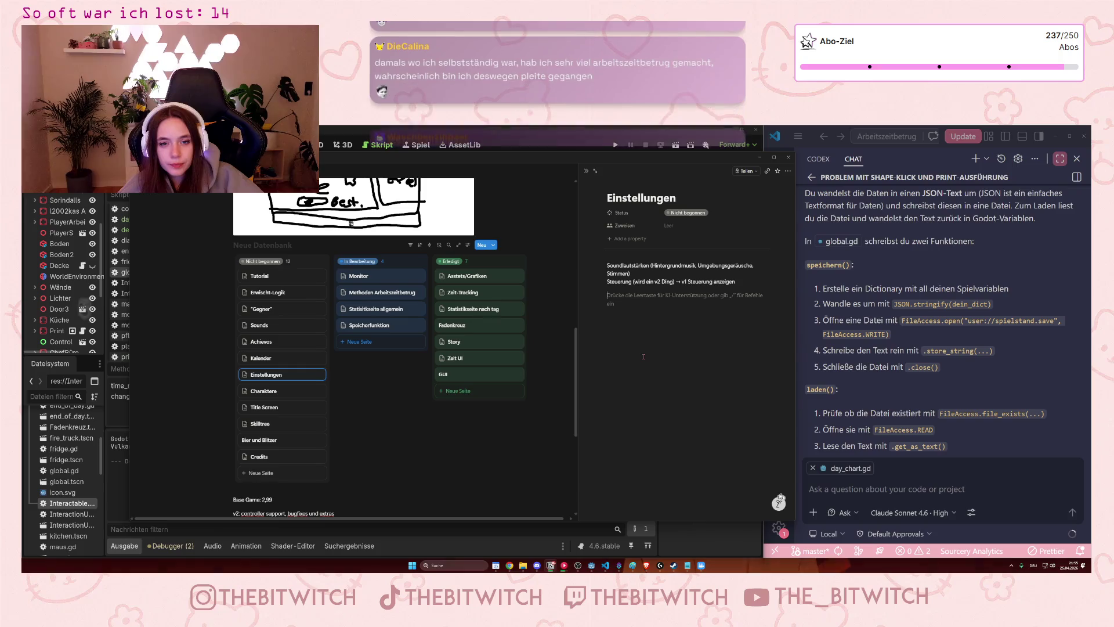